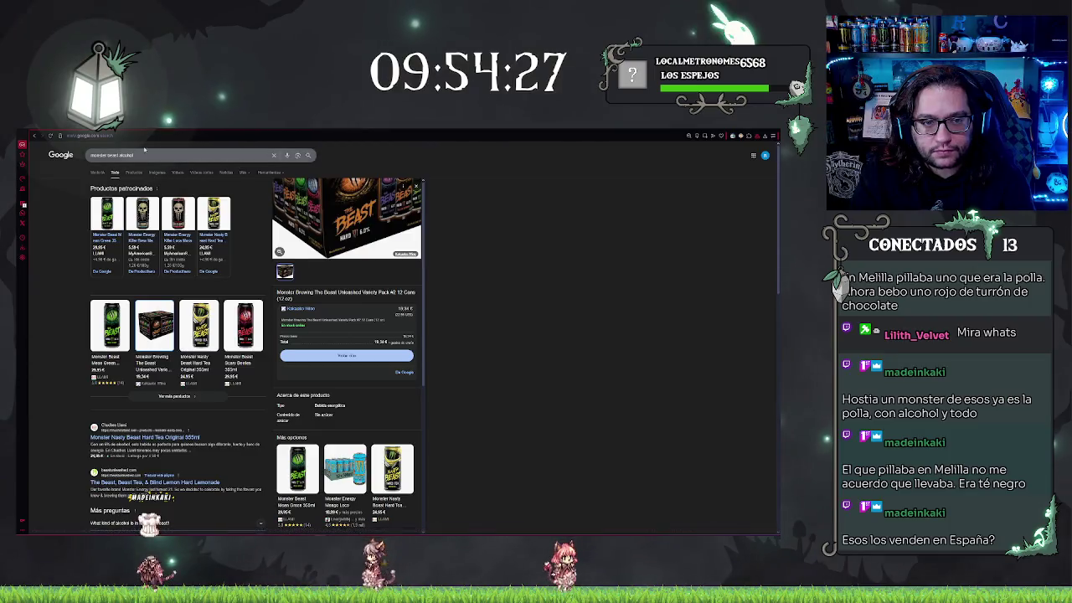
Step: Search Google for 'chuches', open the Chuches Llami shop, and bring up its product search
key("ctrl+l")
type("chuches")
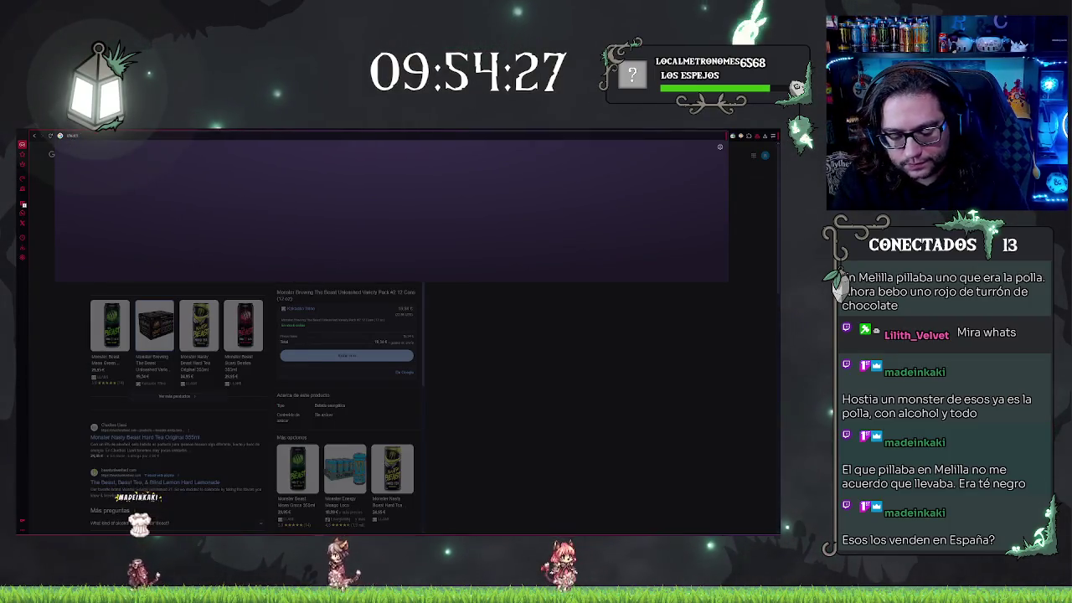
key("Return")
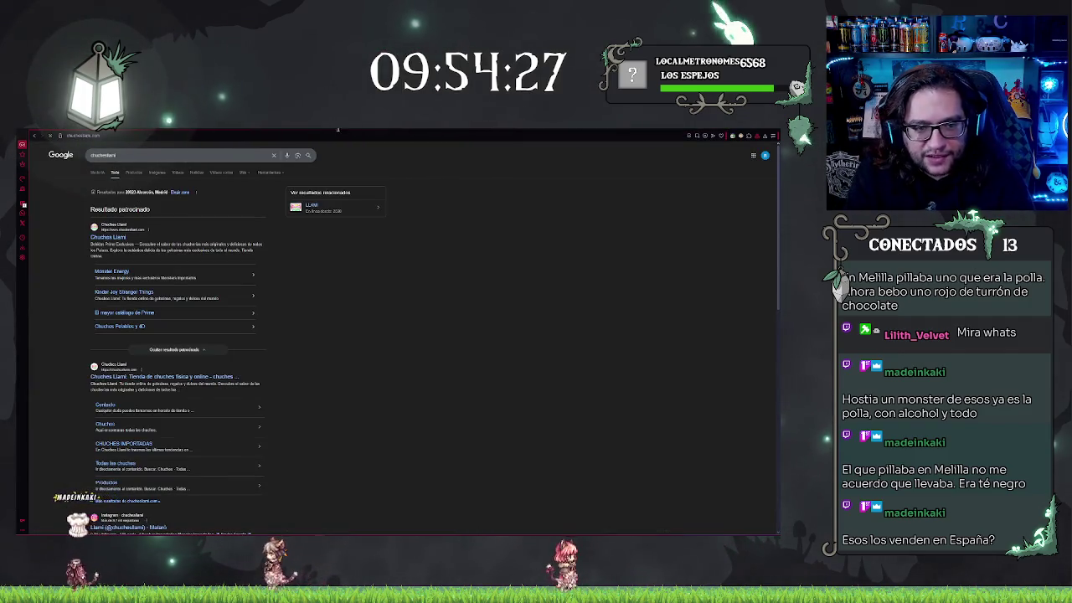
left_click(108, 237)
left_click(540, 183)
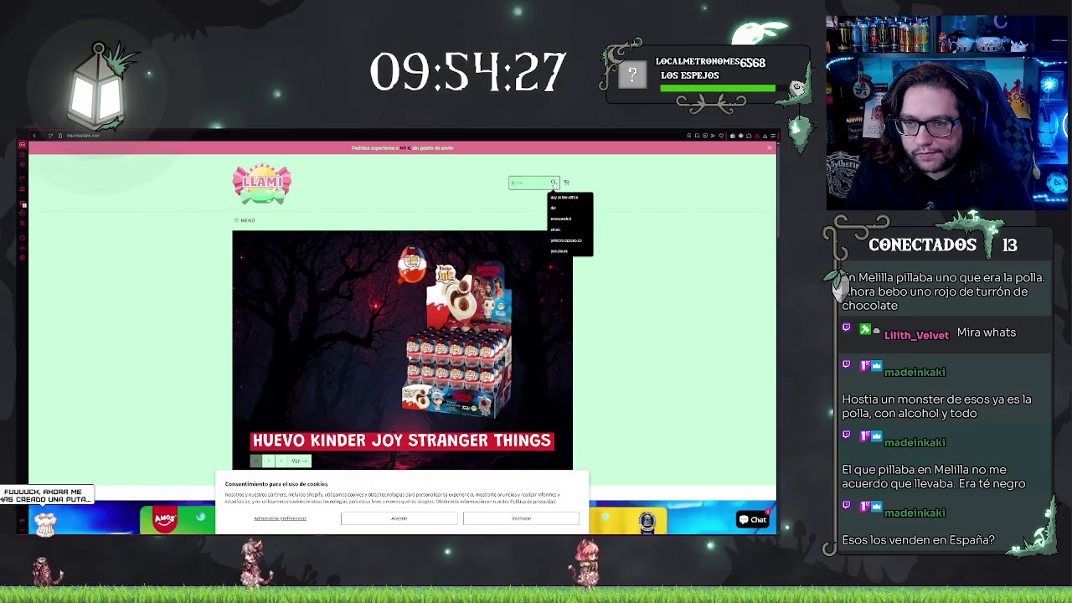
Step: Search the shop for 'beast' and compare the results with the Kaka'ako Wine tab
key("Return")
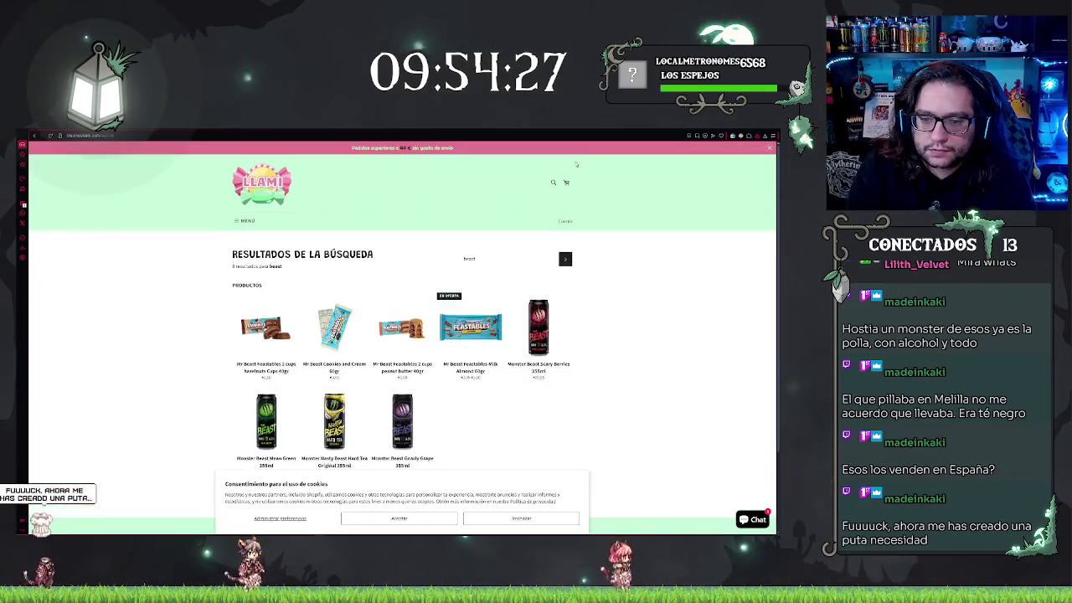
scroll(584, 306, "down", 2)
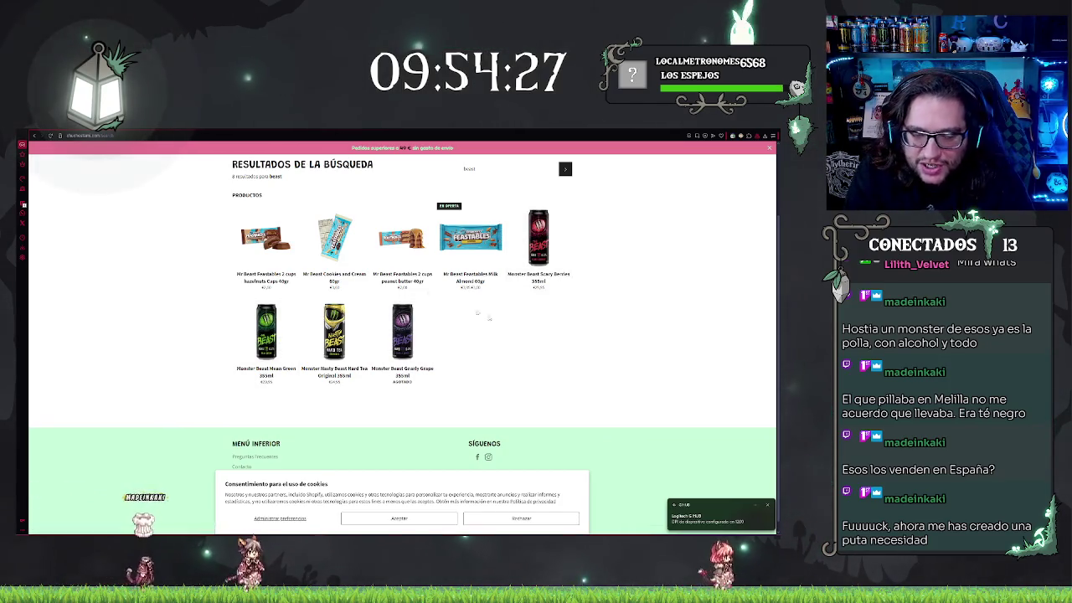
key("ctrl+Tab")
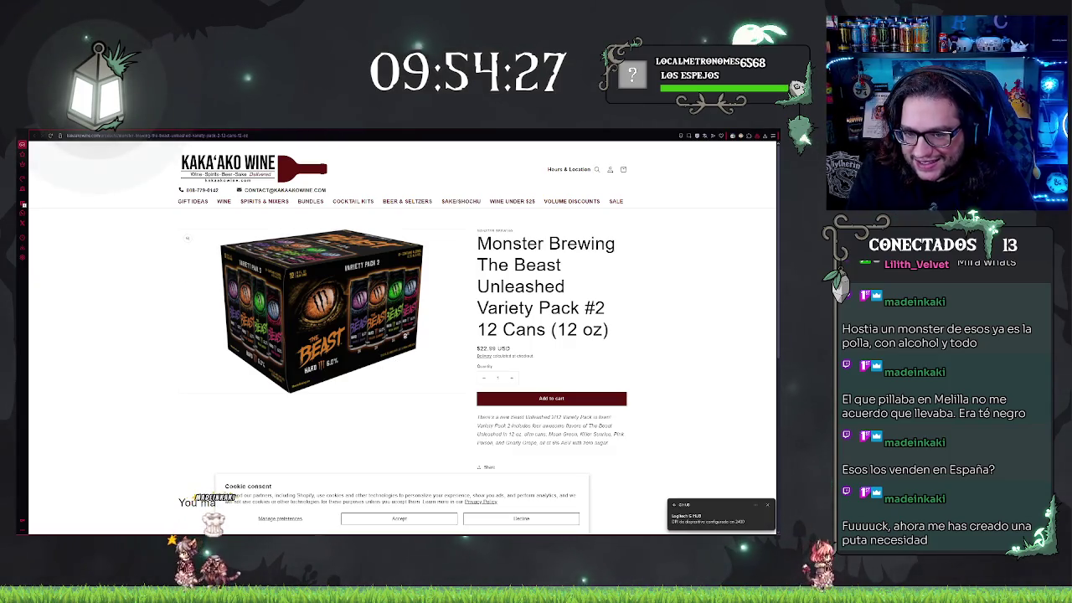
key("ctrl+shift+Tab")
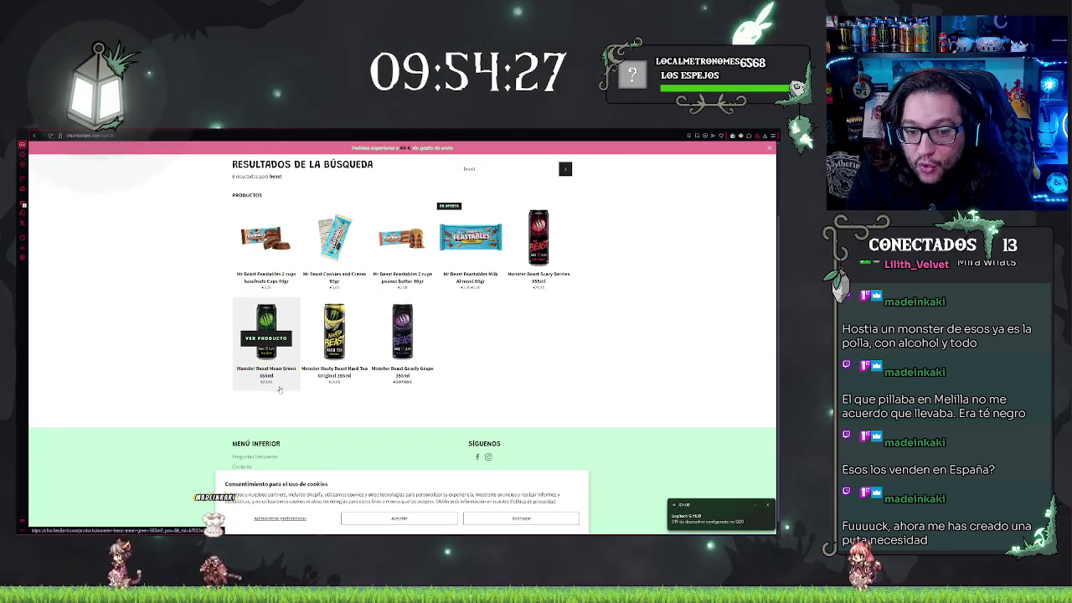
Step: Dismiss the Logitech G HUB notification and open the Monster Beast Scary Berries 355ml page
left_click(768, 505)
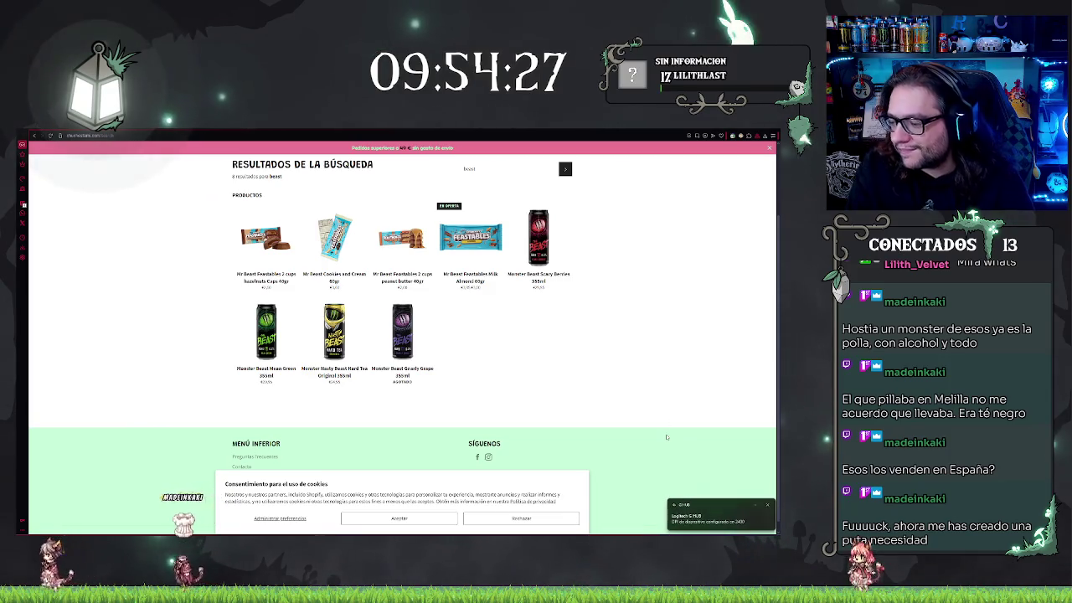
left_click(767, 507)
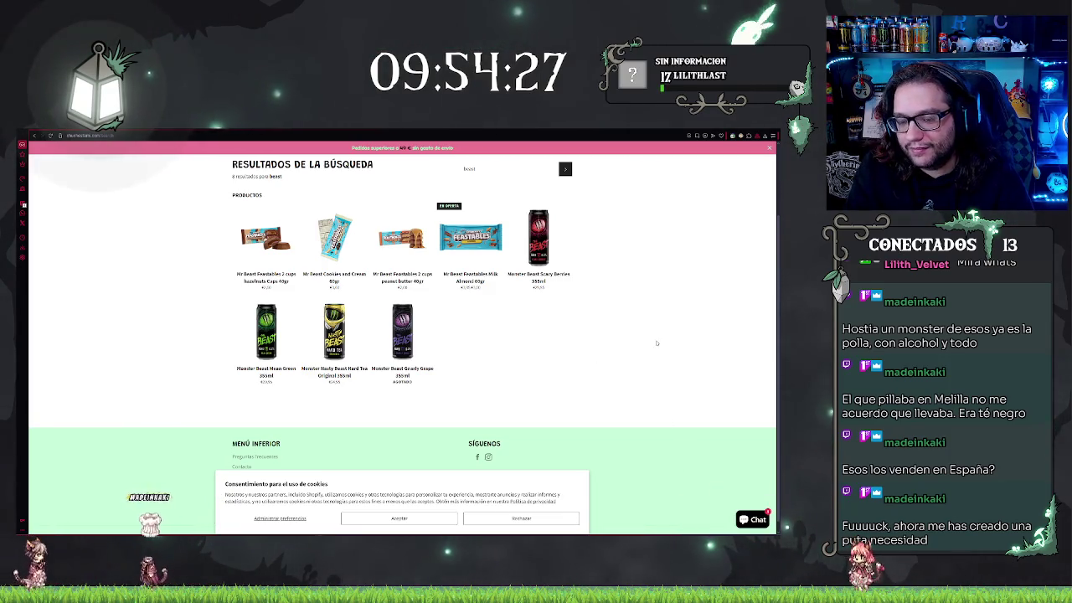
left_click(538, 252)
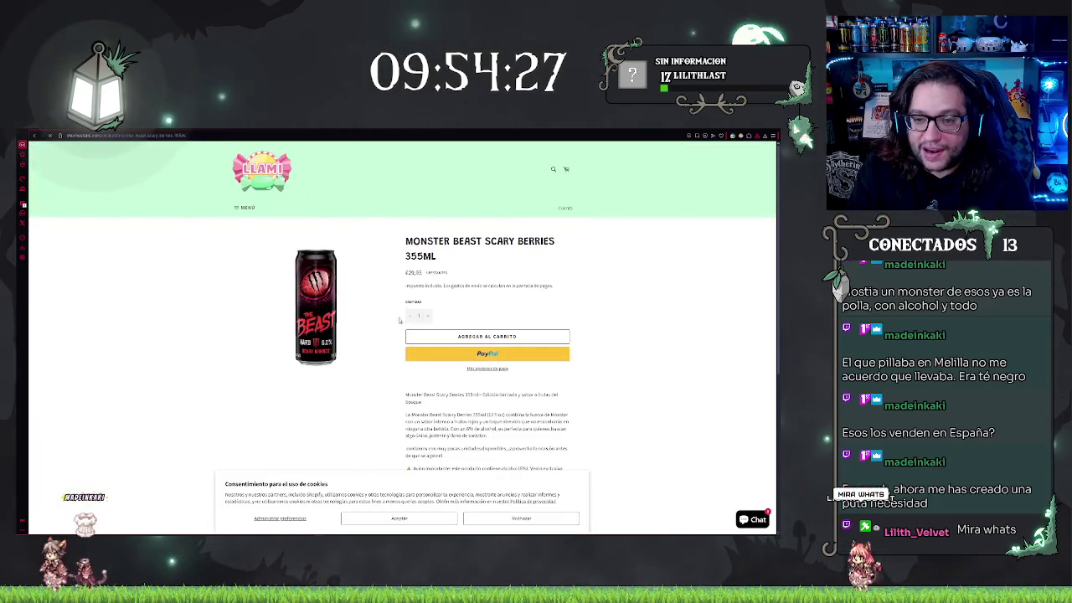
Step: Enlarge the Monster Beast Scary Berries can image into the full-page lightbox
left_click(305, 309)
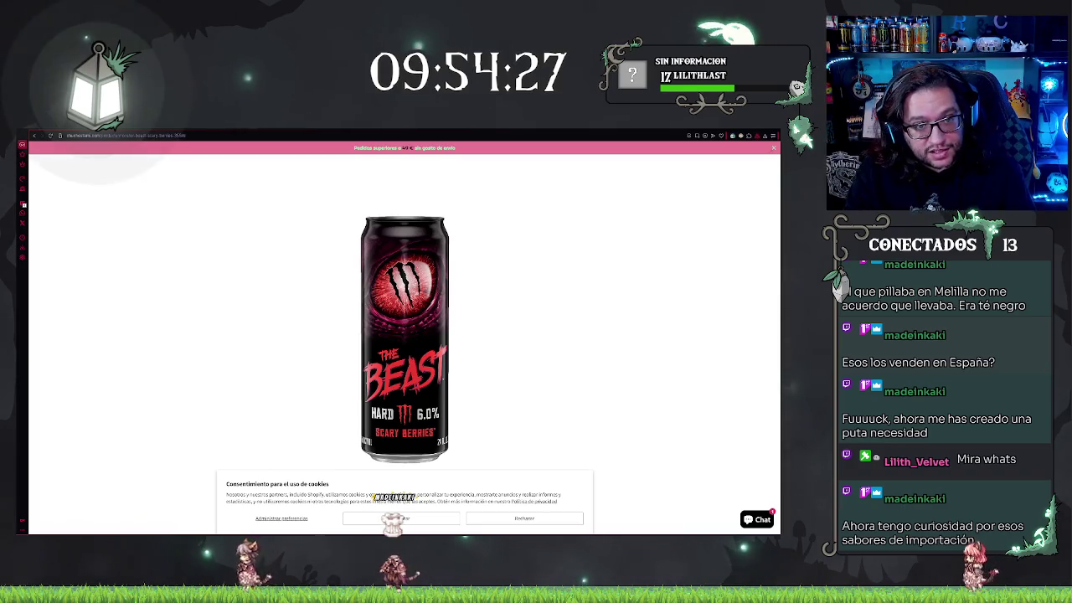
Step: Close the enlarged image and search the shop for 'monster' products
left_click(416, 194)
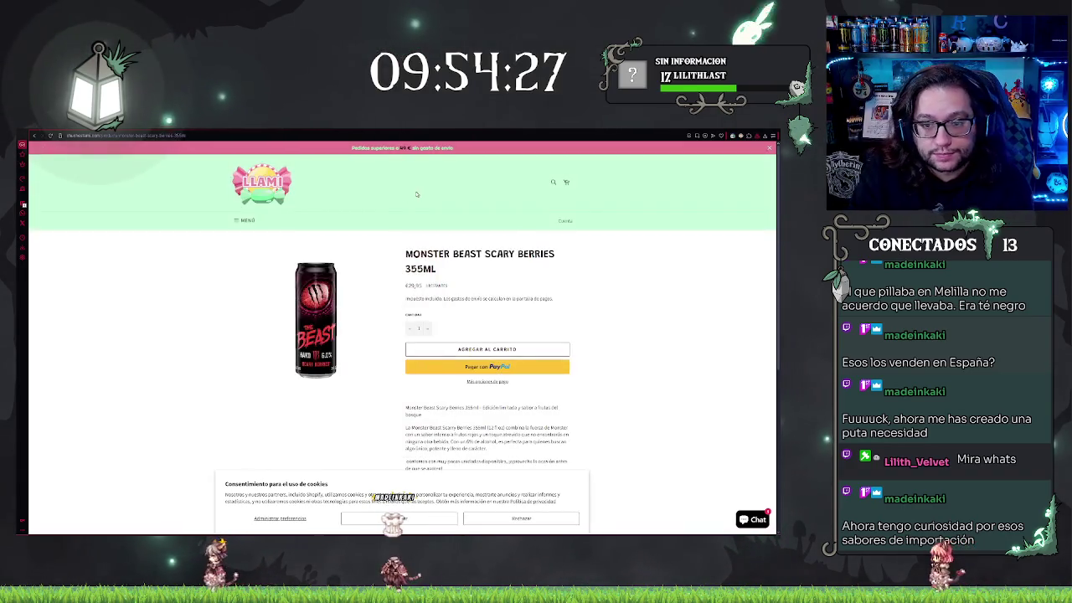
left_click(553, 182)
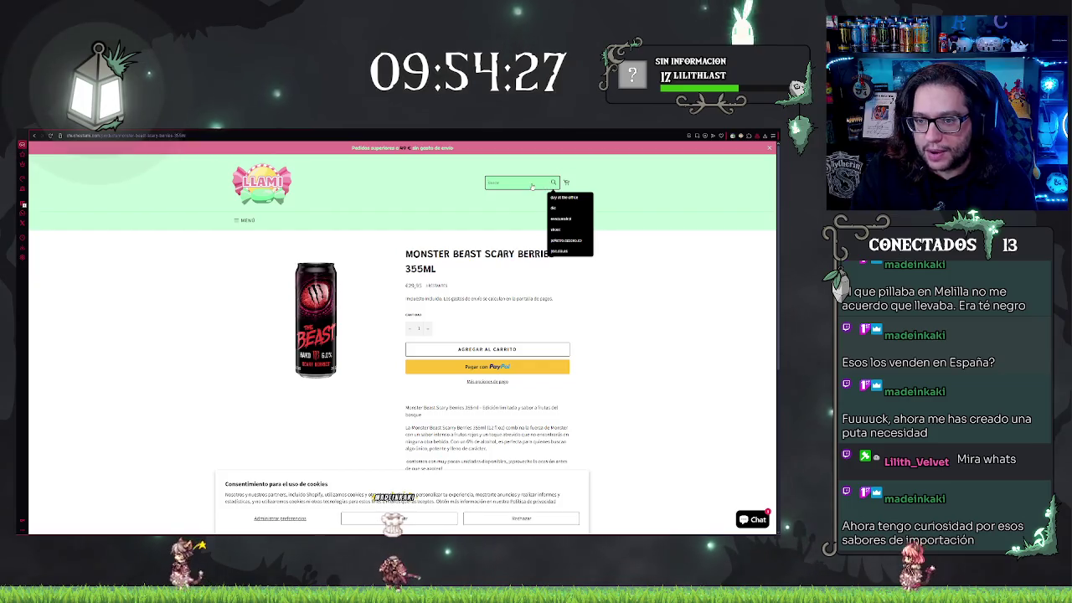
type("monster")
left_click(531, 190)
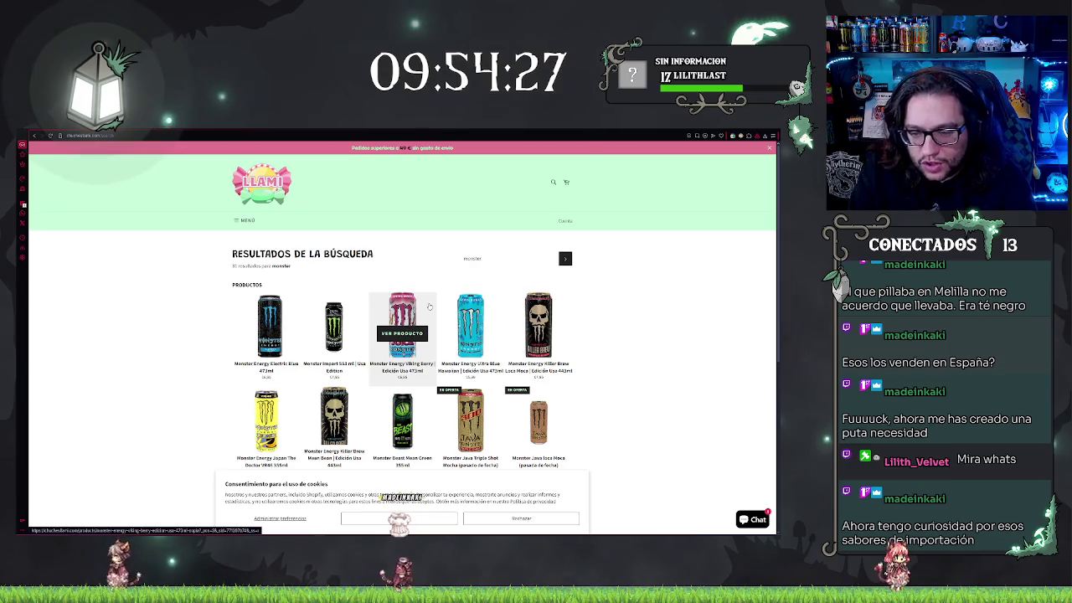
Step: View the Monster Energy Viking Berry page and its enlarged image, then return to the results
left_click(428, 307)
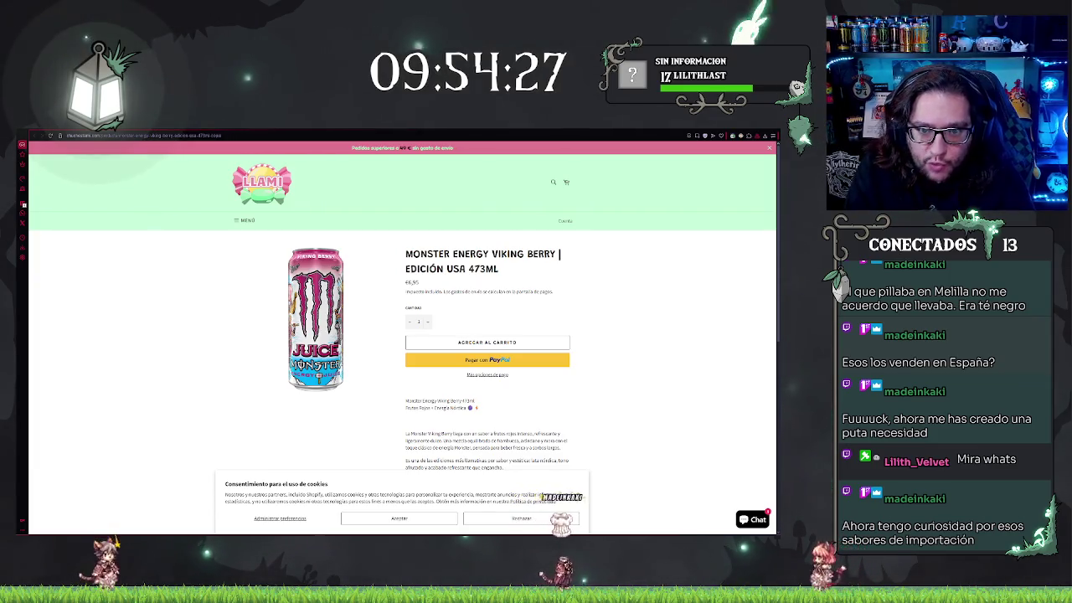
left_click(312, 300)
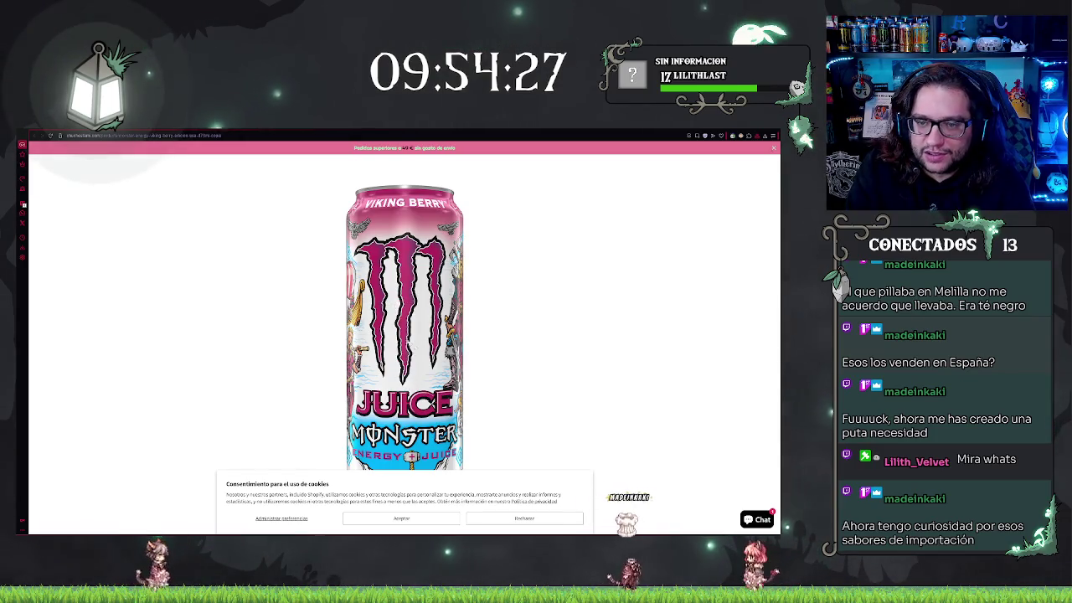
left_click(494, 323)
key("alt+Left")
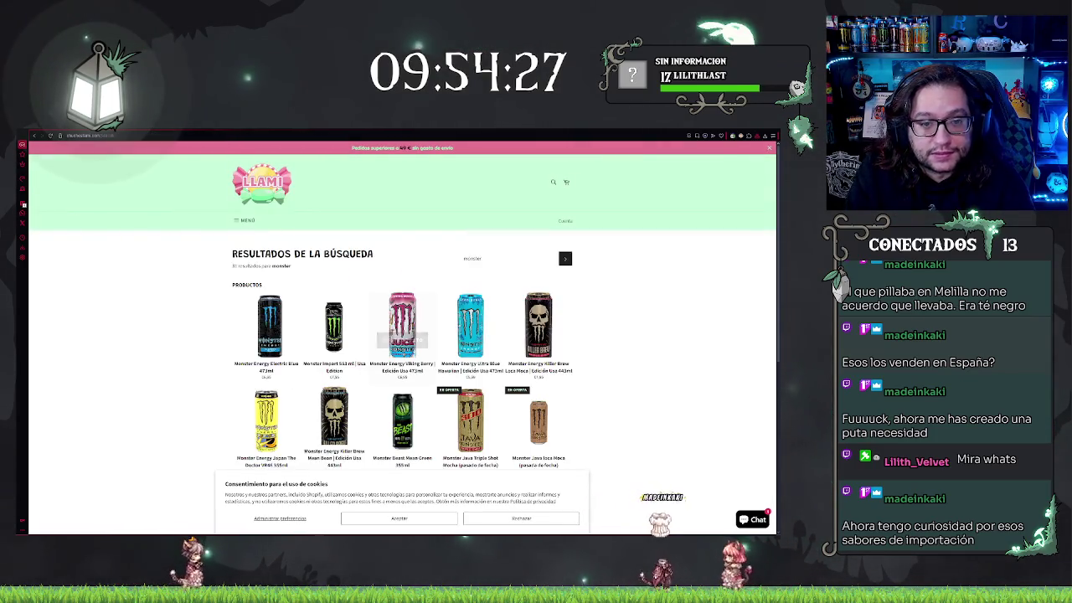
Step: View the Monster Nasty Beast Hard Tea page and its enlarged image, then return to the results
scroll(644, 311, "down", 2)
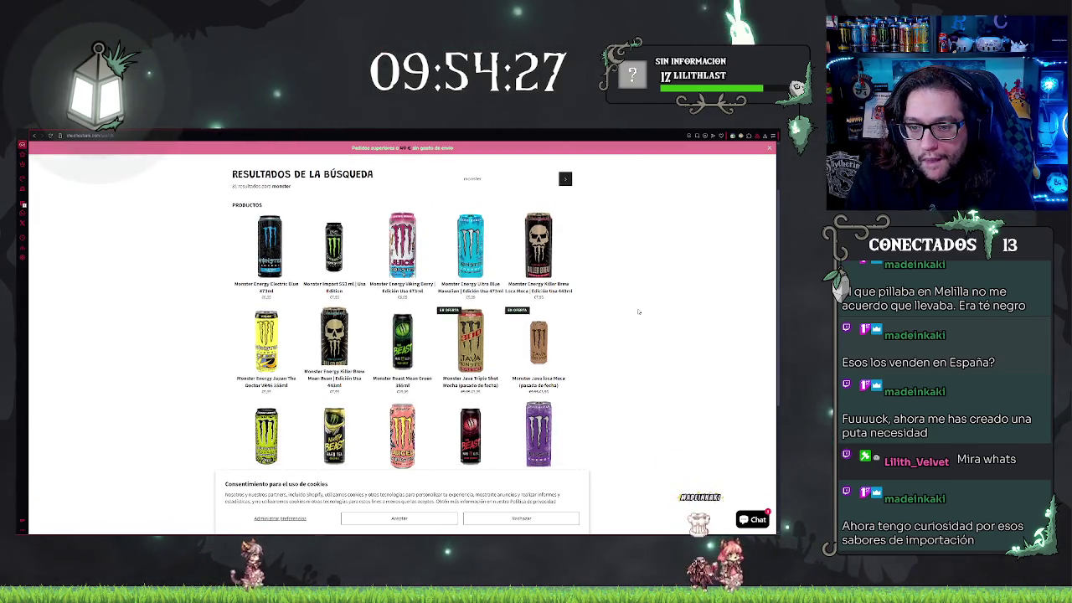
scroll(640, 310, "down", 2)
scroll(647, 308, "down", 1)
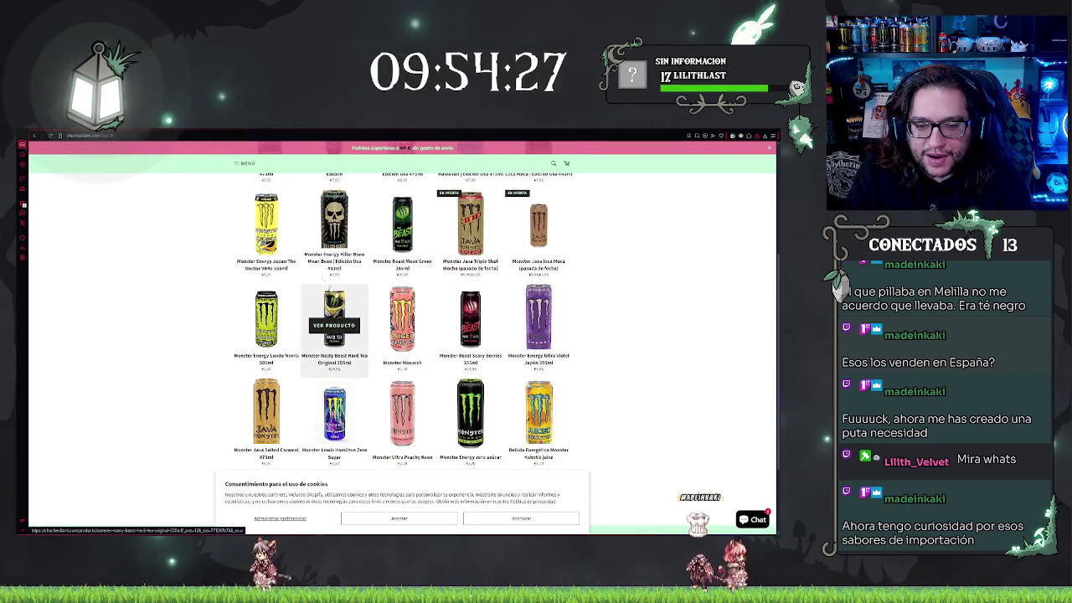
left_click(331, 293)
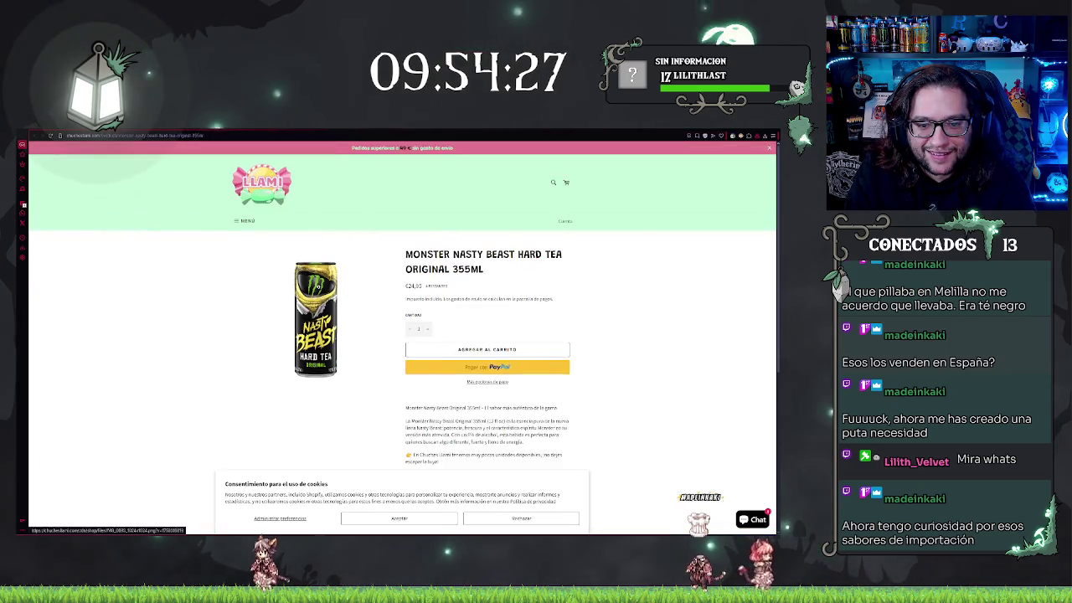
left_click(318, 288)
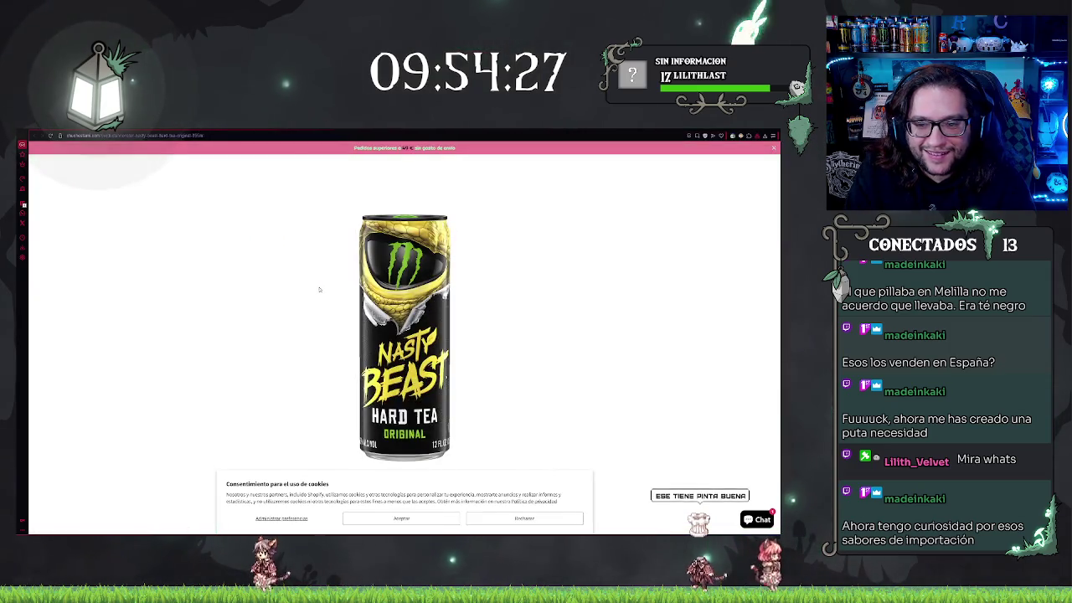
left_click(575, 319)
scroll(570, 322, "down", 1)
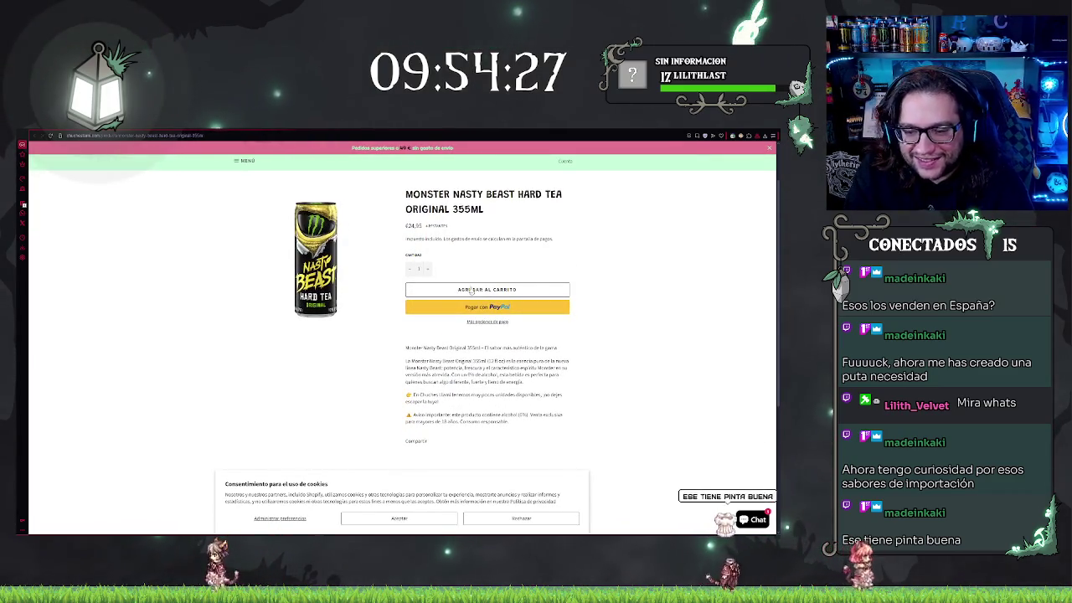
key("alt+Left")
key("alt+Left")
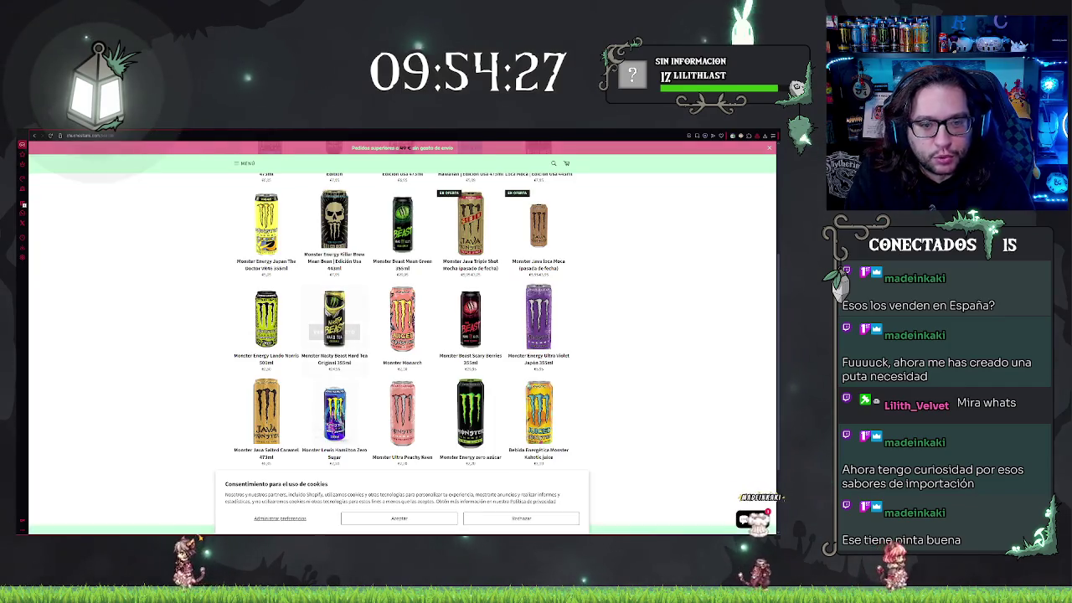
Step: Browse up and down the monster results grid
scroll(644, 248, "down", 1)
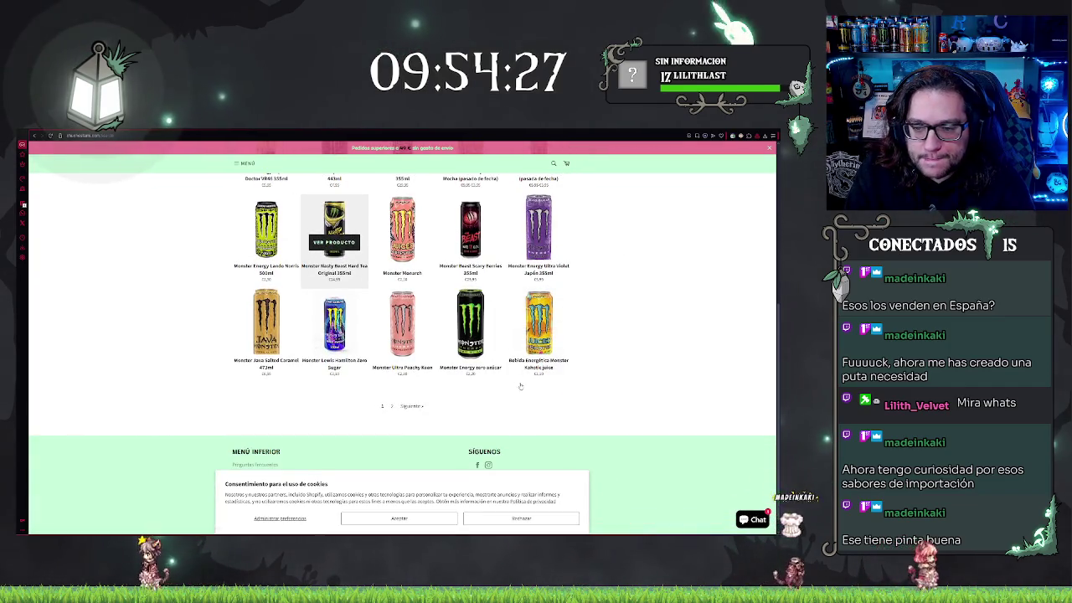
scroll(645, 289, "up", 1)
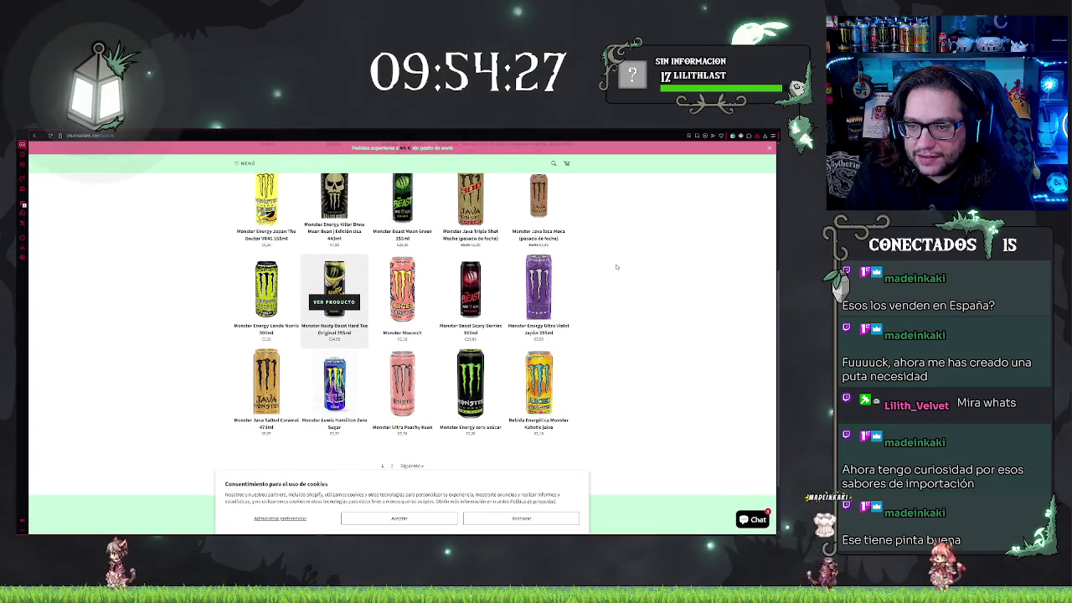
scroll(616, 266, "up", 1)
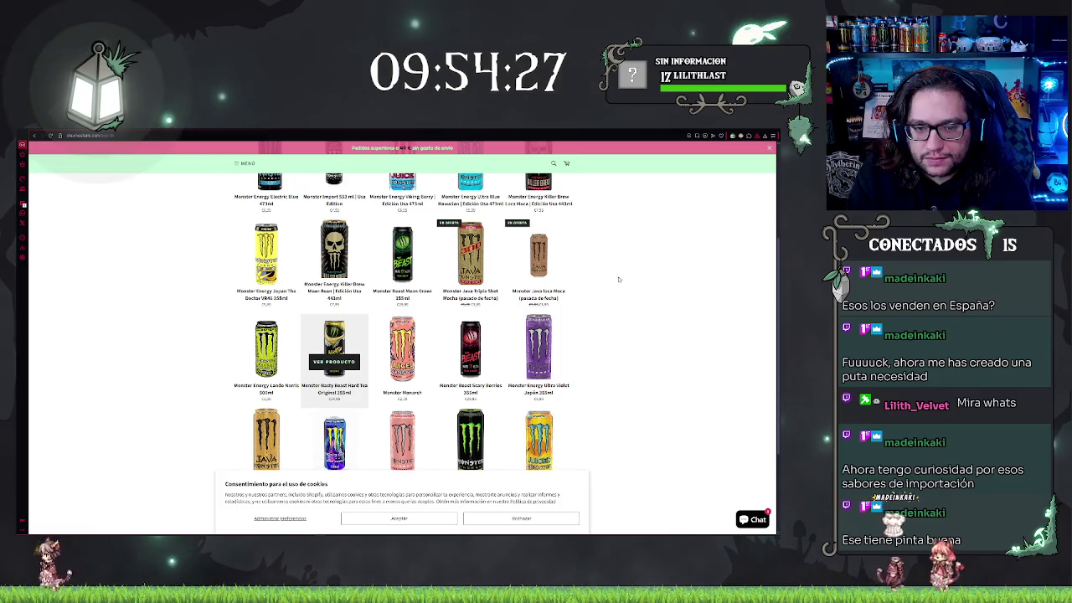
scroll(617, 277, "down", 1)
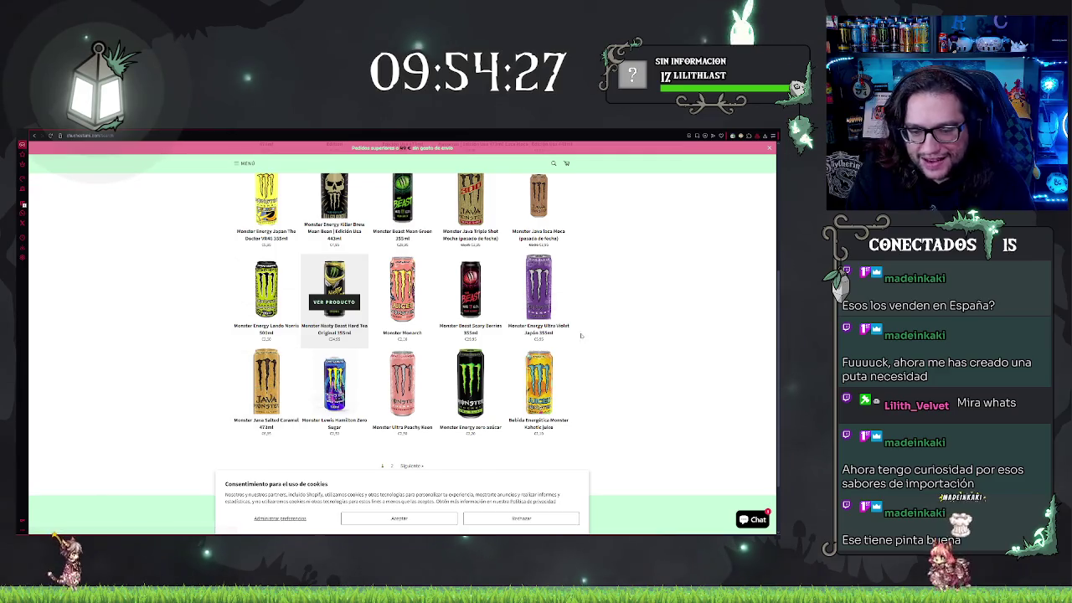
scroll(335, 285, "up", 6)
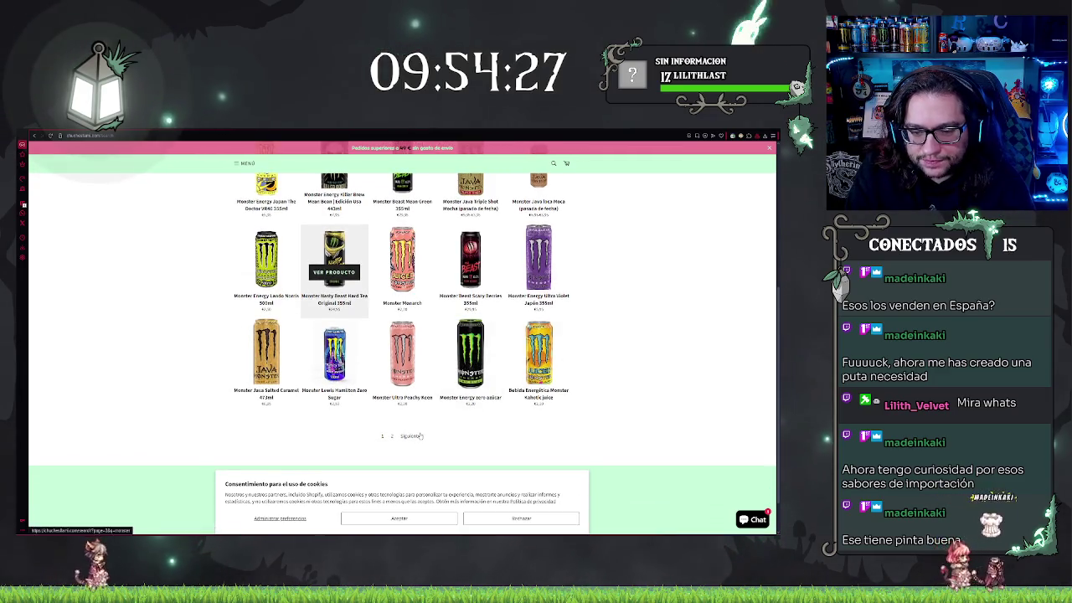
scroll(635, 302, "down", 2)
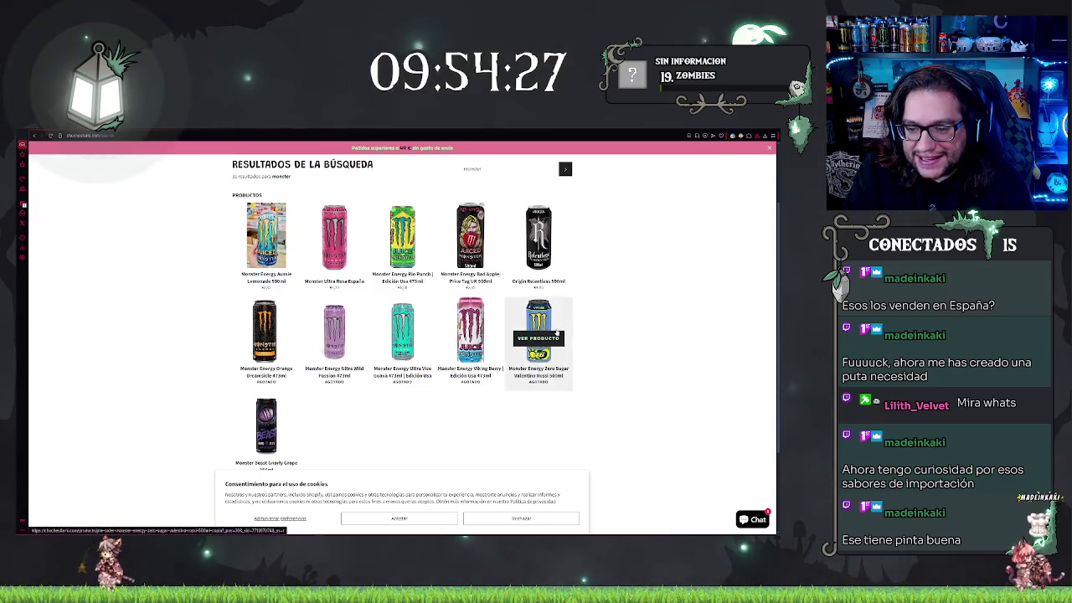
left_click(521, 319)
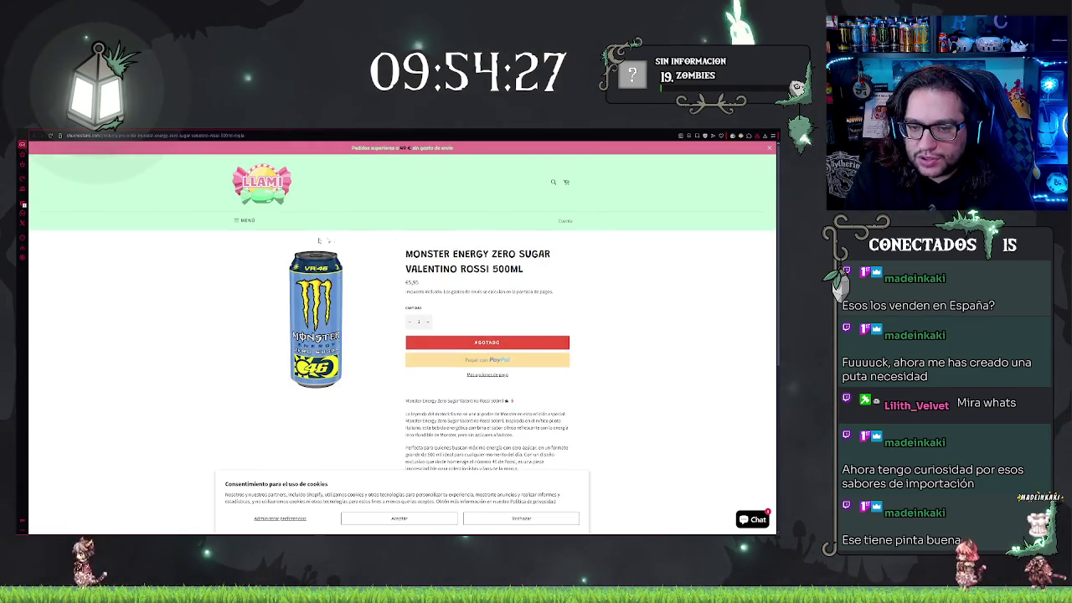
scroll(205, 239, "down", 5)
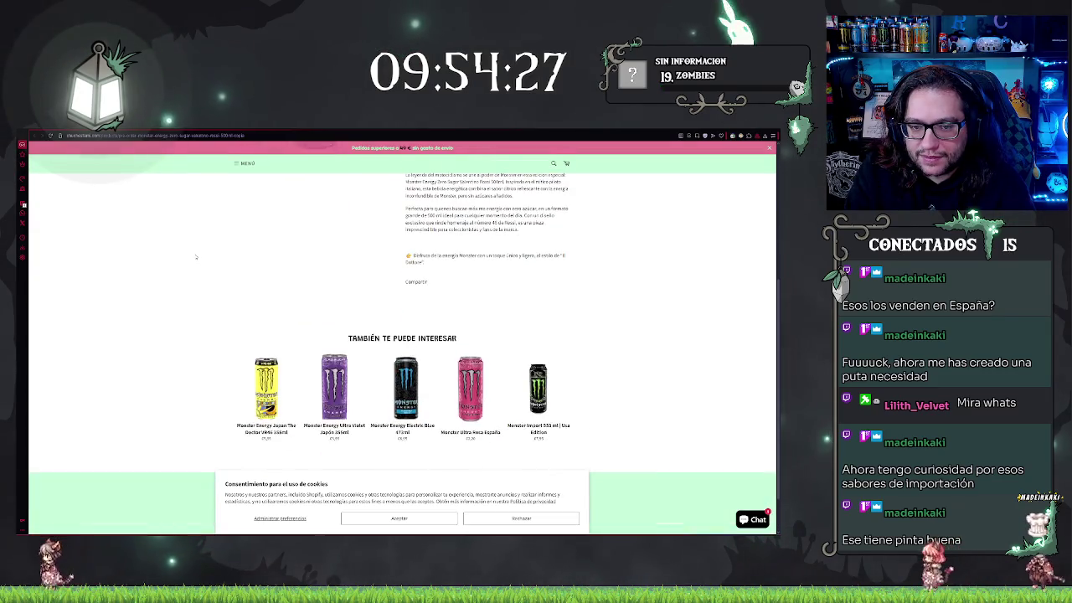
scroll(196, 256, "up", 5)
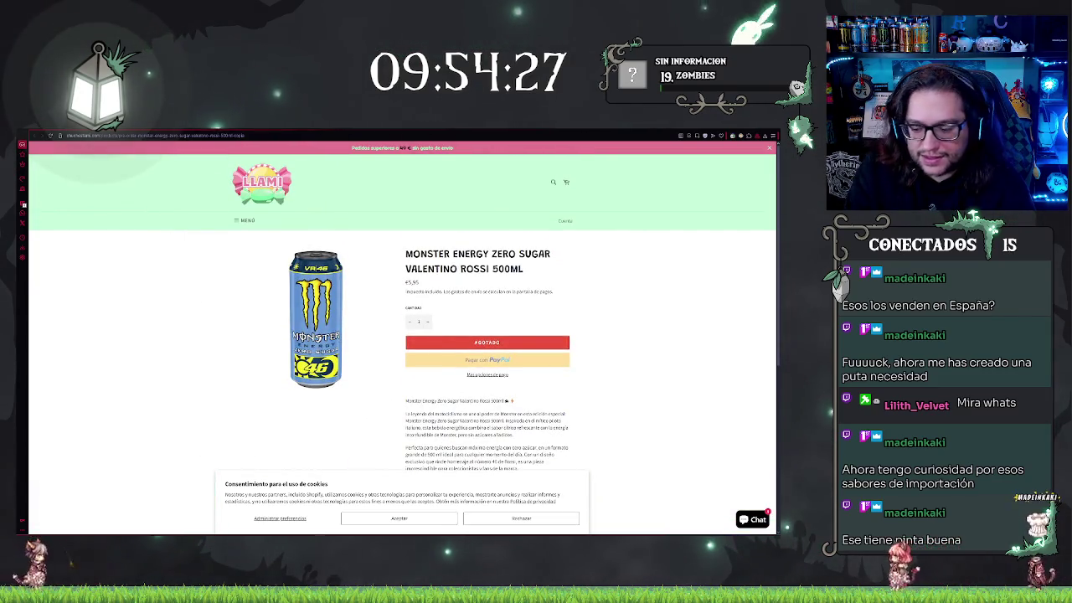
key("ctrl+Tab")
key("ctrl+w")
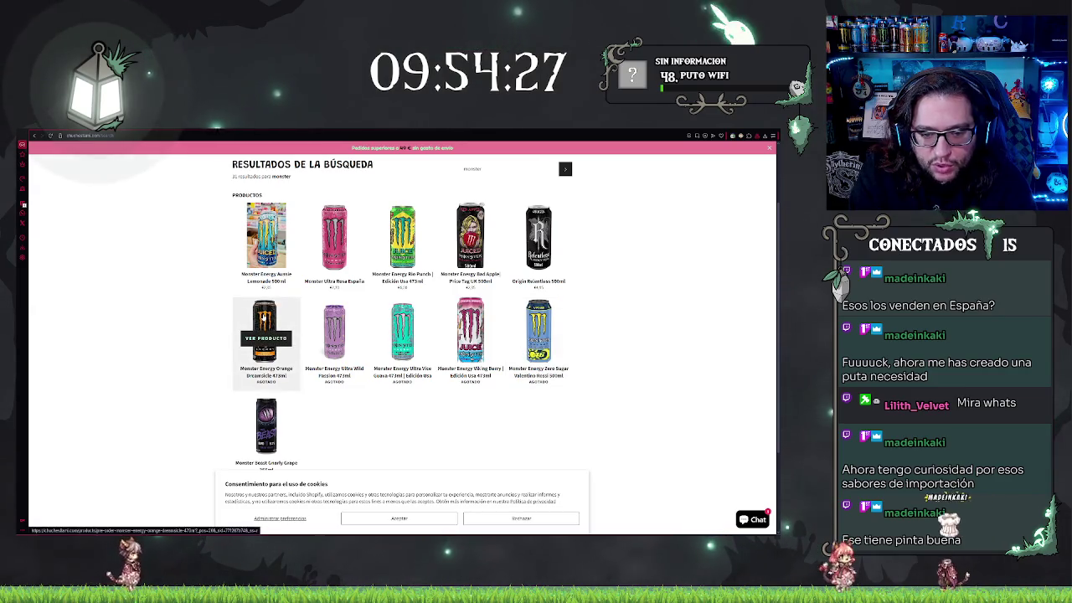
scroll(634, 324, "up", 1)
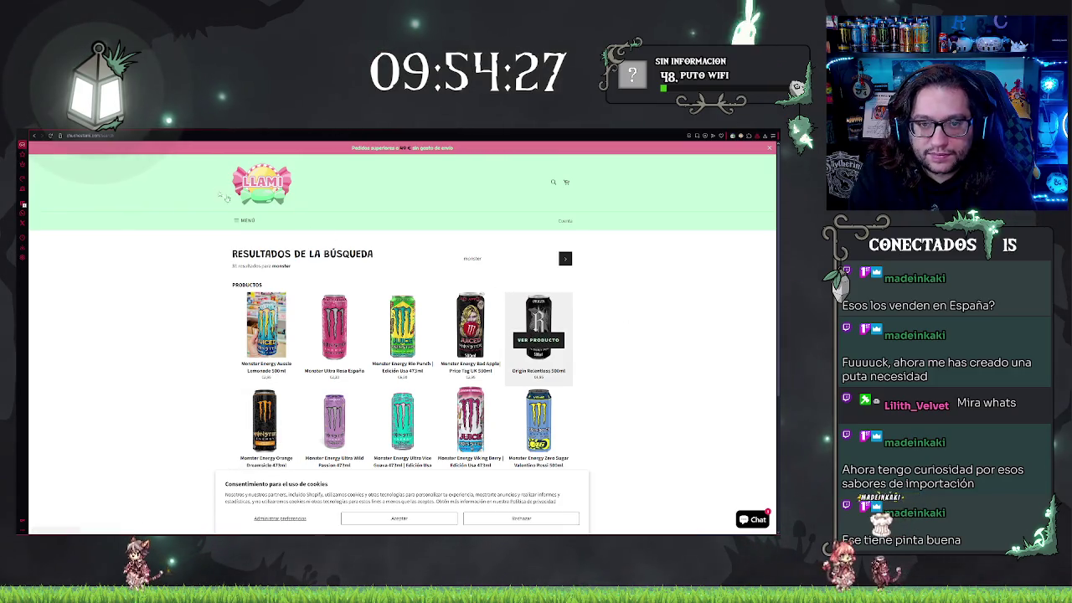
left_click(538, 335)
Step: On the Origin Relentless 500ml page, zoom in, accept cookies, and enlarge the can image
left_click(316, 327)
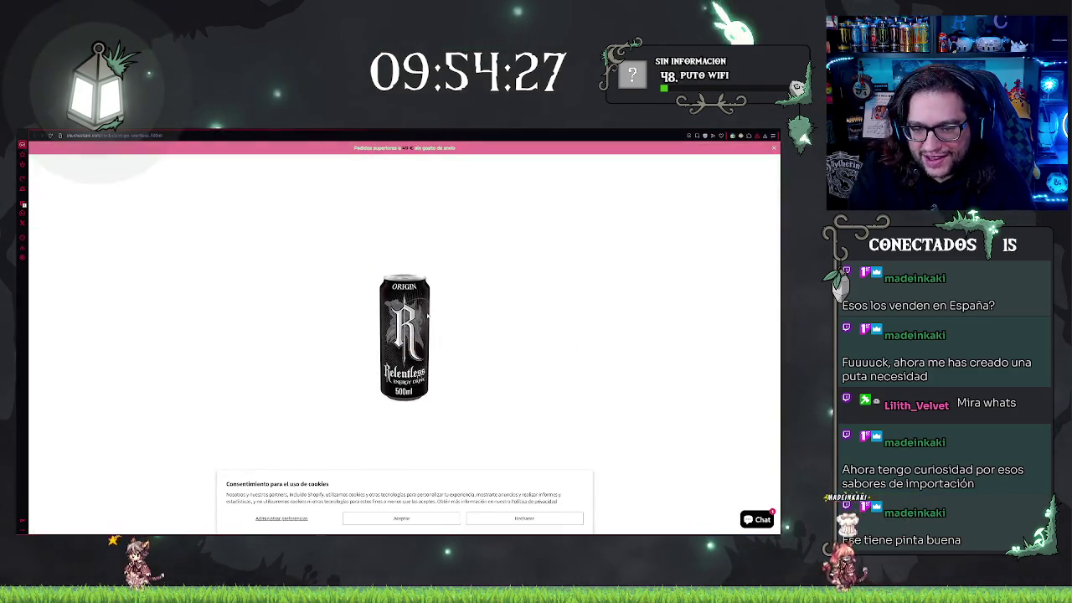
left_click(527, 353)
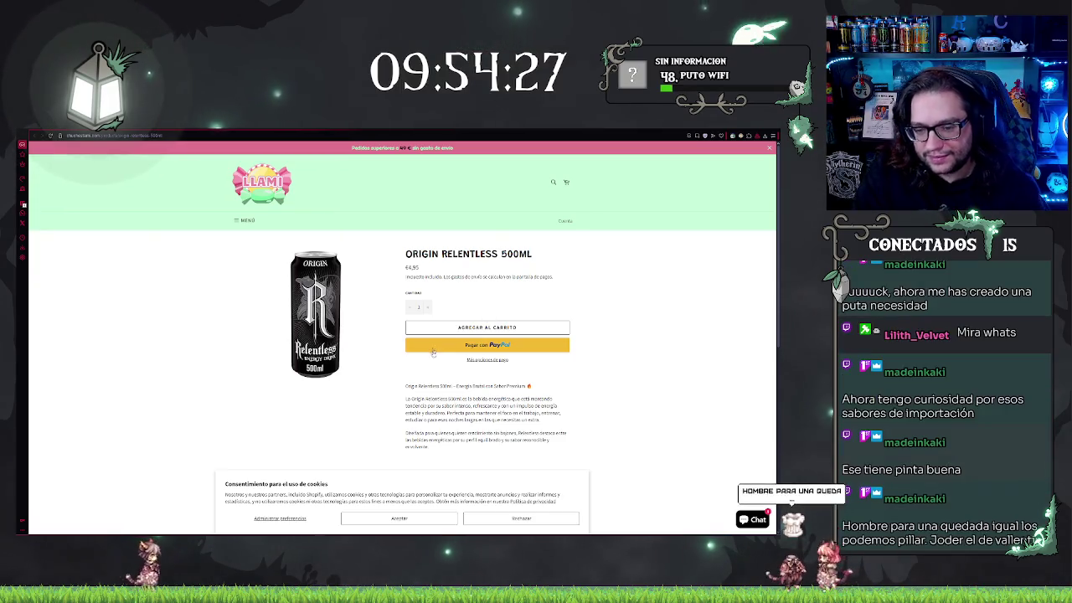
key("ctrl+plus")
key("ctrl+plus")
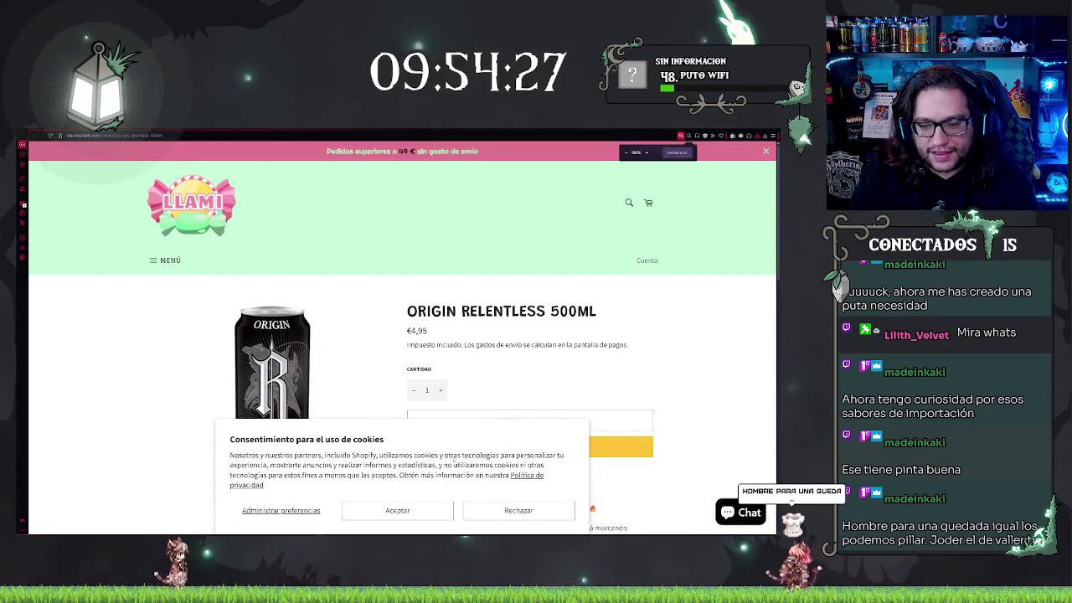
left_click(418, 508)
left_click(279, 418)
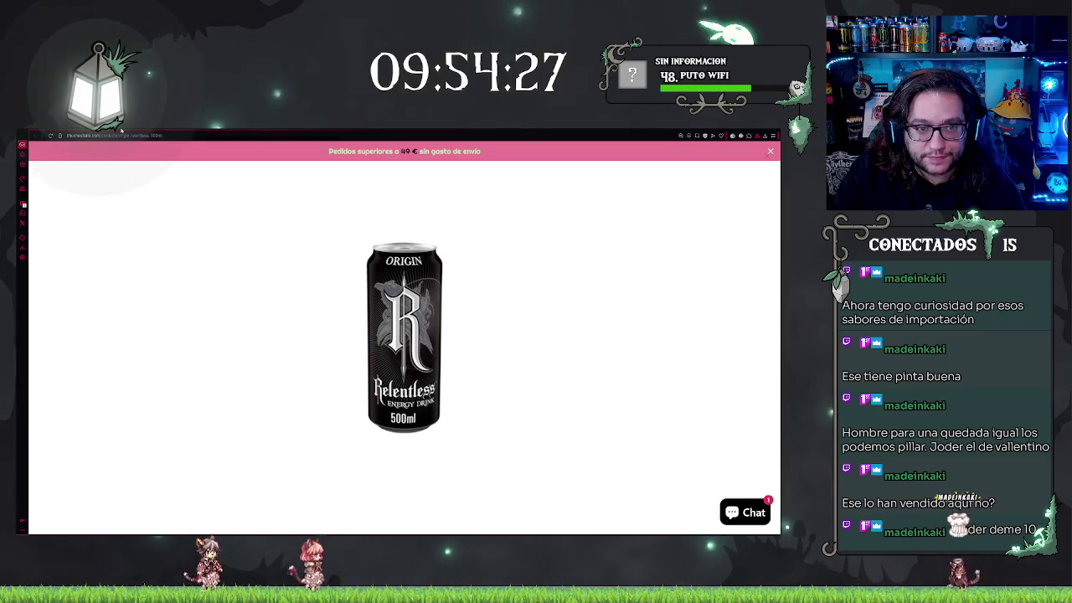
Step: Return to the monster results and open the Monster Ultra Vice Guava 473ml product page
key("alt+Left")
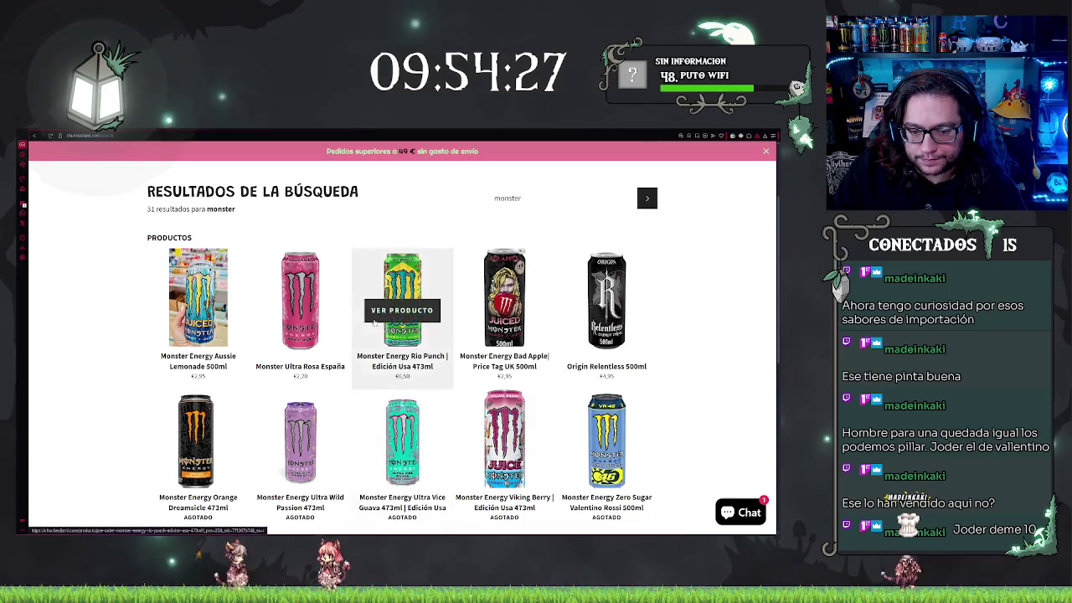
scroll(381, 318, "down", 3)
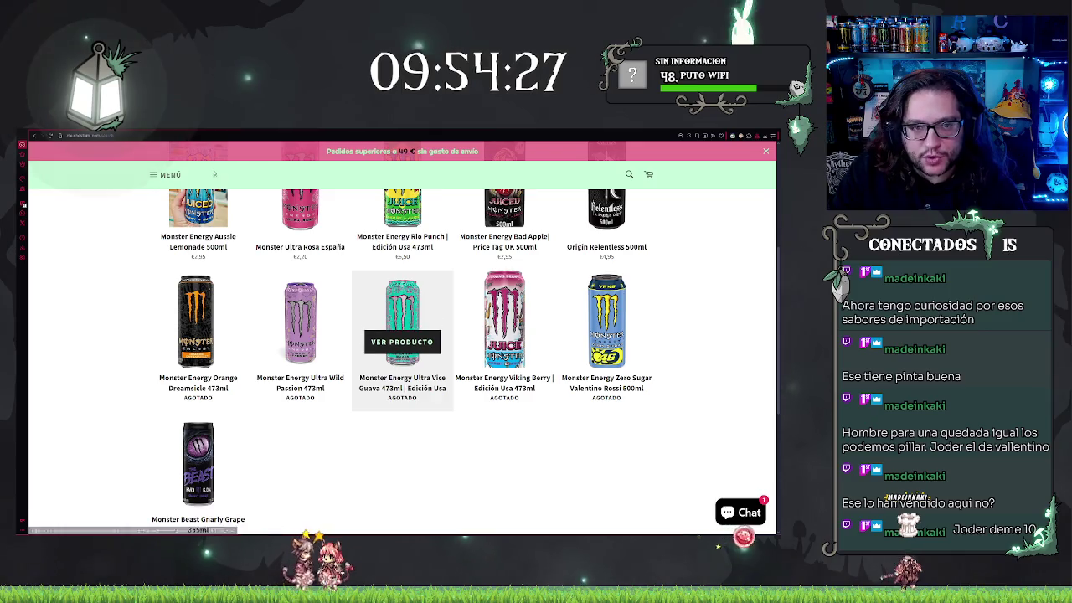
left_click(402, 342)
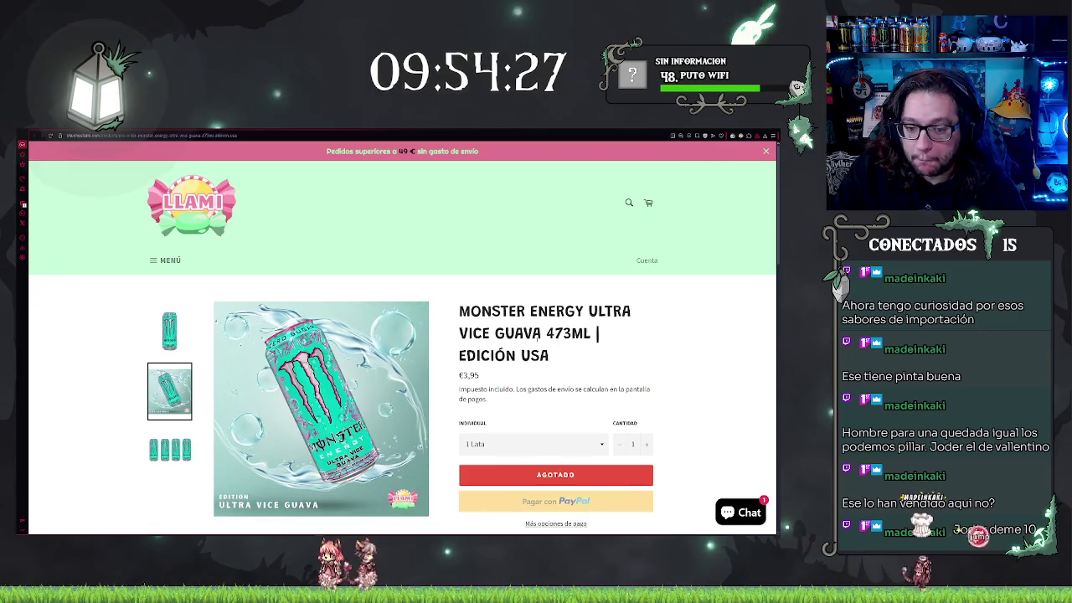
Step: View the Ultra Vice Guava image and description, then go back to the Origin Relentless page
left_click(349, 389)
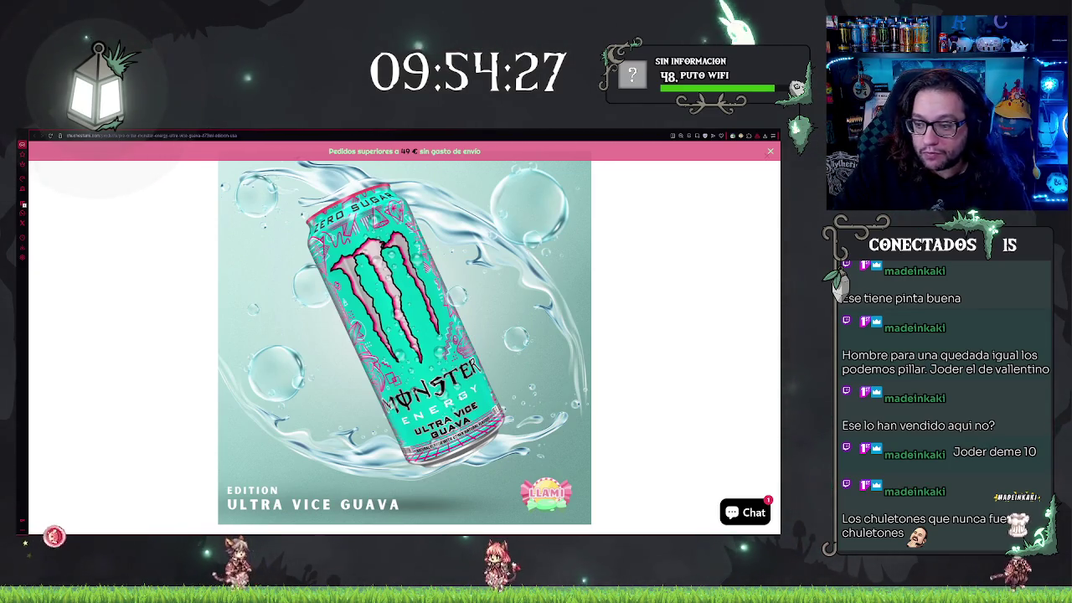
key("Escape")
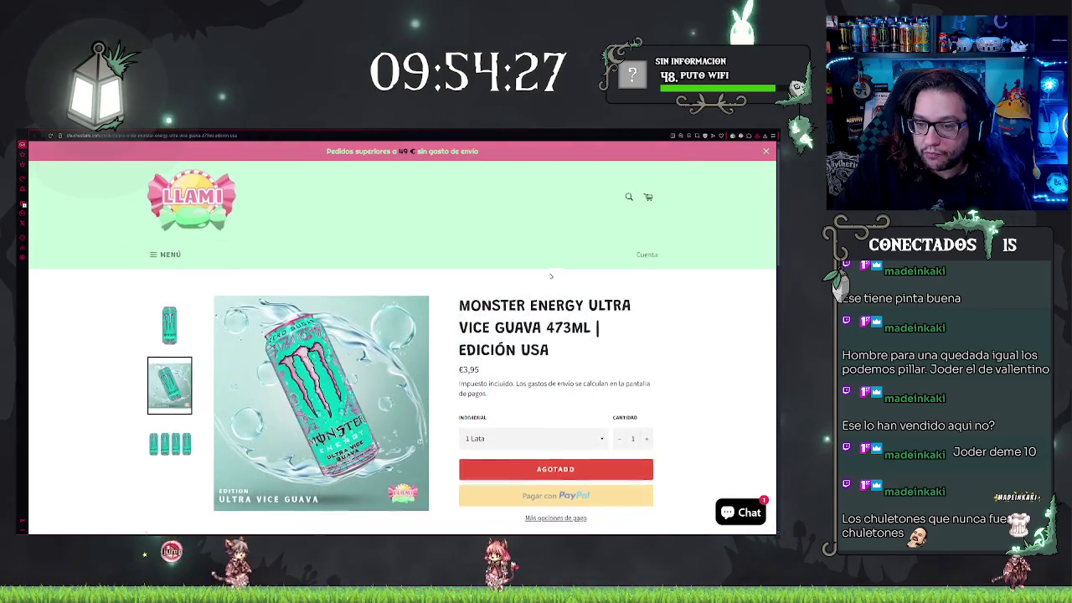
scroll(402, 352, "down", 5)
scroll(552, 352, "down", 3)
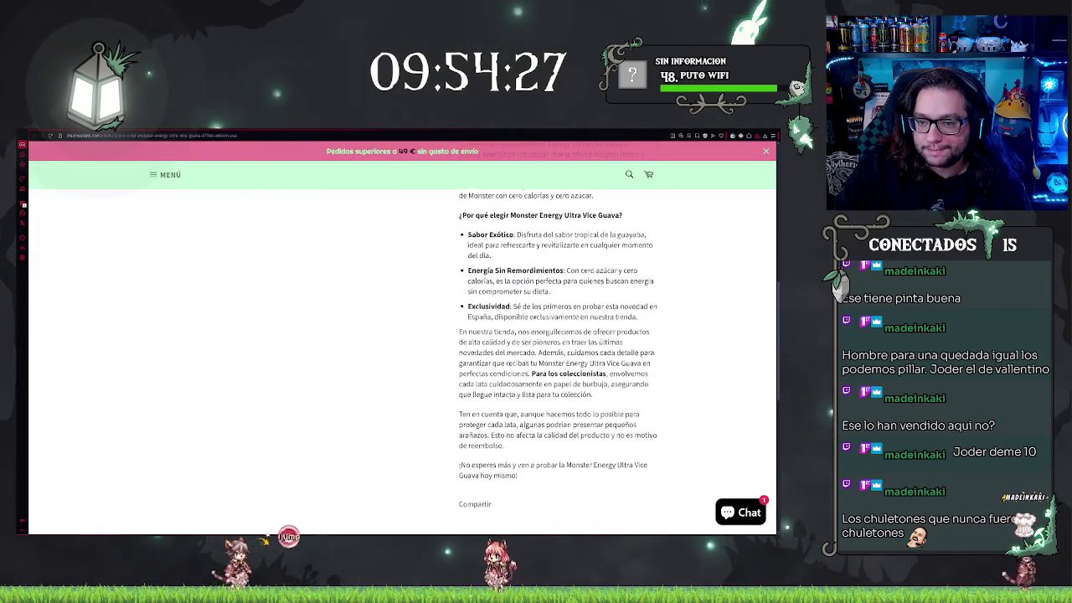
scroll(423, 292, "up", 3)
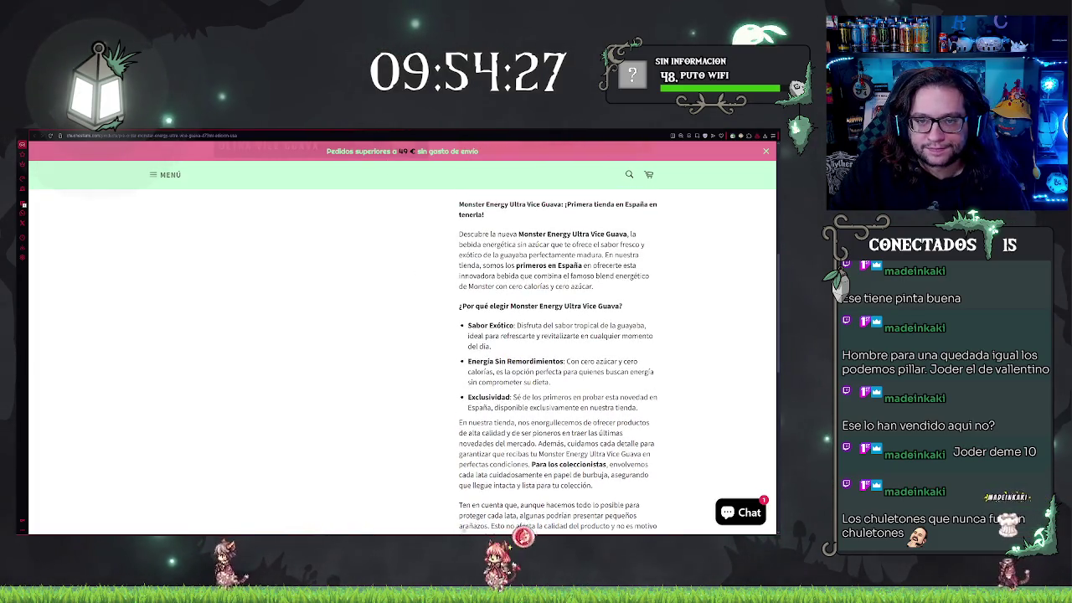
key("alt+Left")
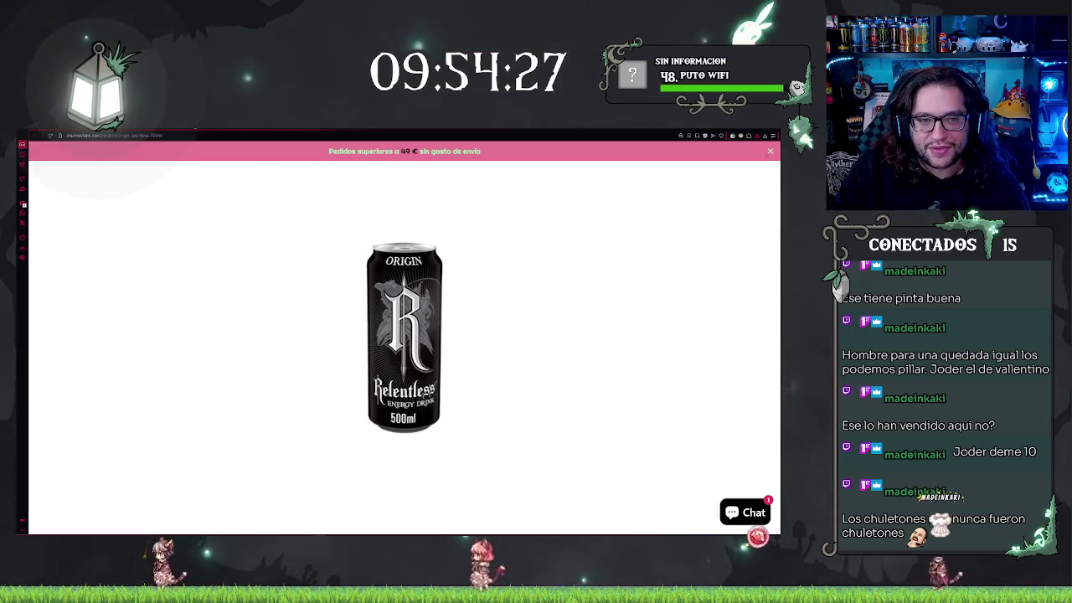
Step: Return to the Orange Dreamsicle 473ml page, accept cookies, and select then deselect description lines
key("alt+Left")
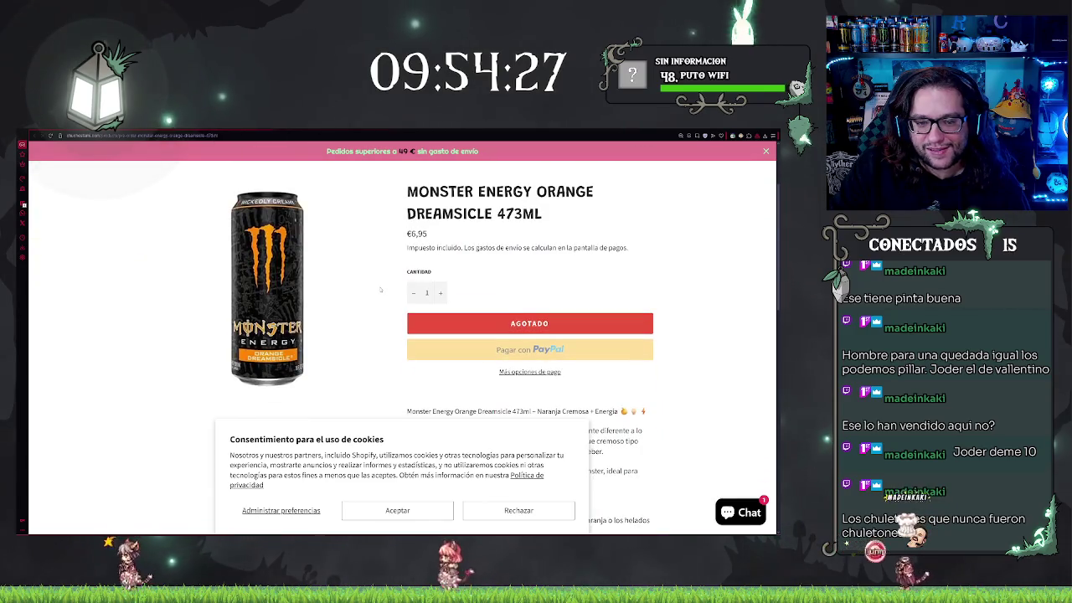
left_click(424, 515)
scroll(303, 375, "down", 1)
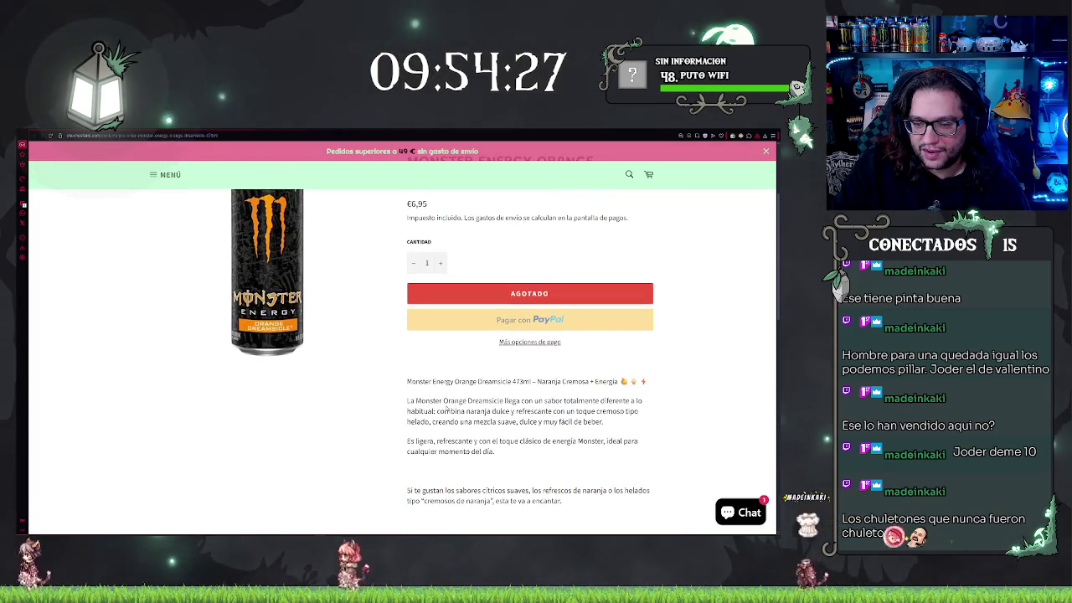
left_click_drag(448, 408, 603, 417)
left_click(662, 429)
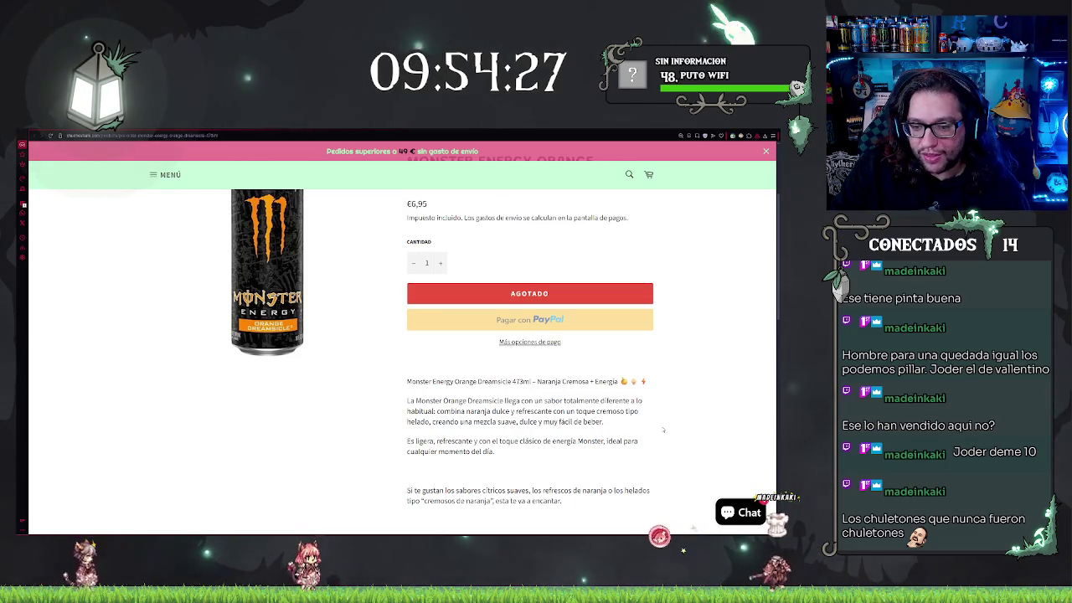
Step: Read through the Orange Dreamsicle description, then switch to the Kaka'ako Wine Beast Unleashed page
scroll(664, 427, "down", 1)
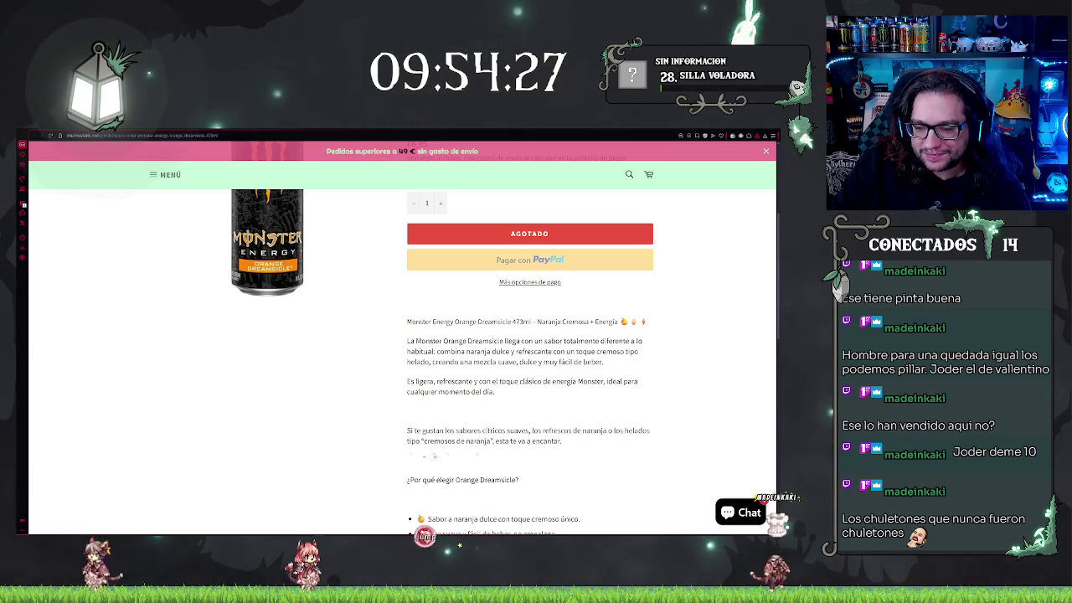
scroll(670, 385, "down", 1)
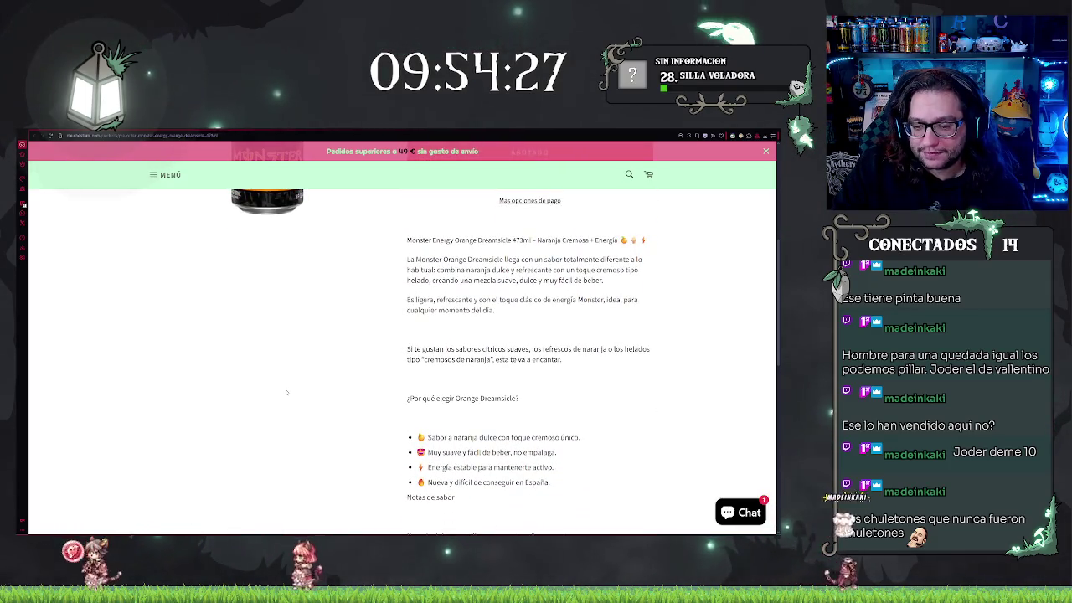
scroll(285, 392, "up", 4)
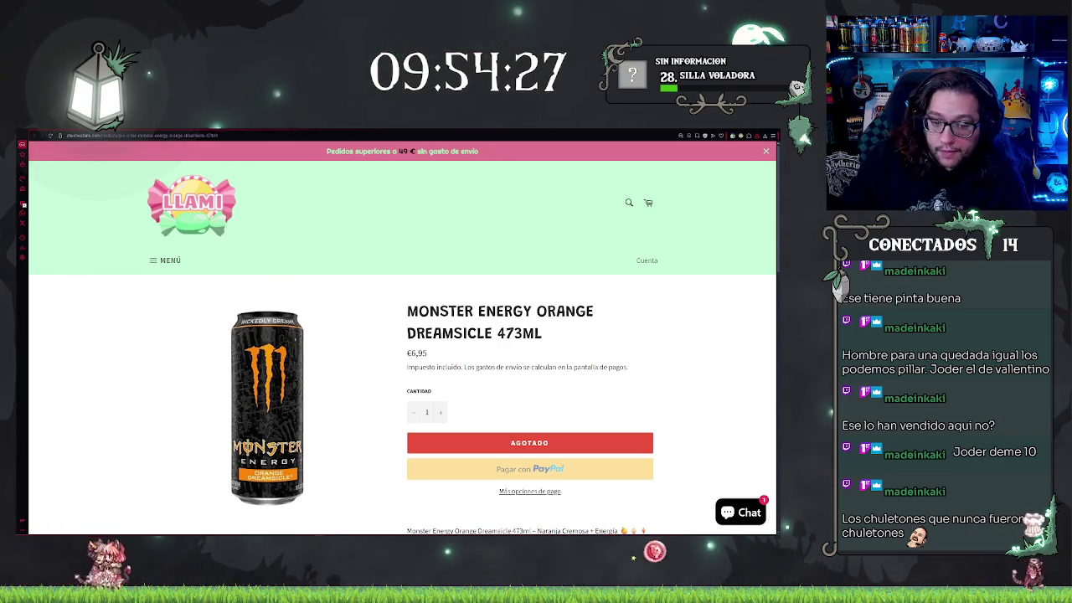
left_click(343, 129)
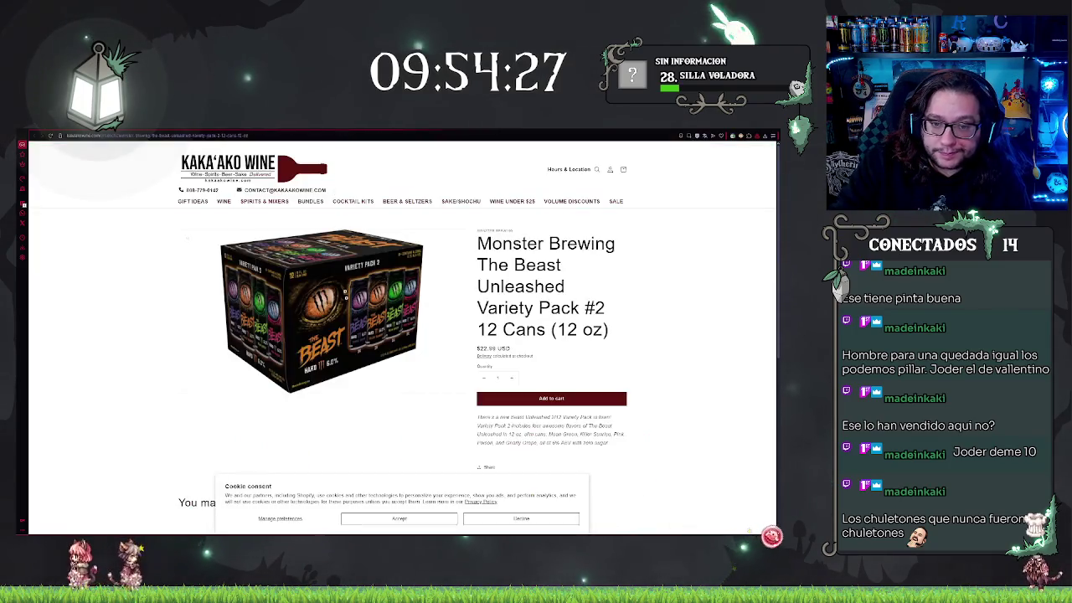
Step: Accept Kaka'ako Wine's cookie notice and open the Delivery Policy page from the footer
scroll(377, 352, "down", 3)
scroll(378, 352, "down", 1)
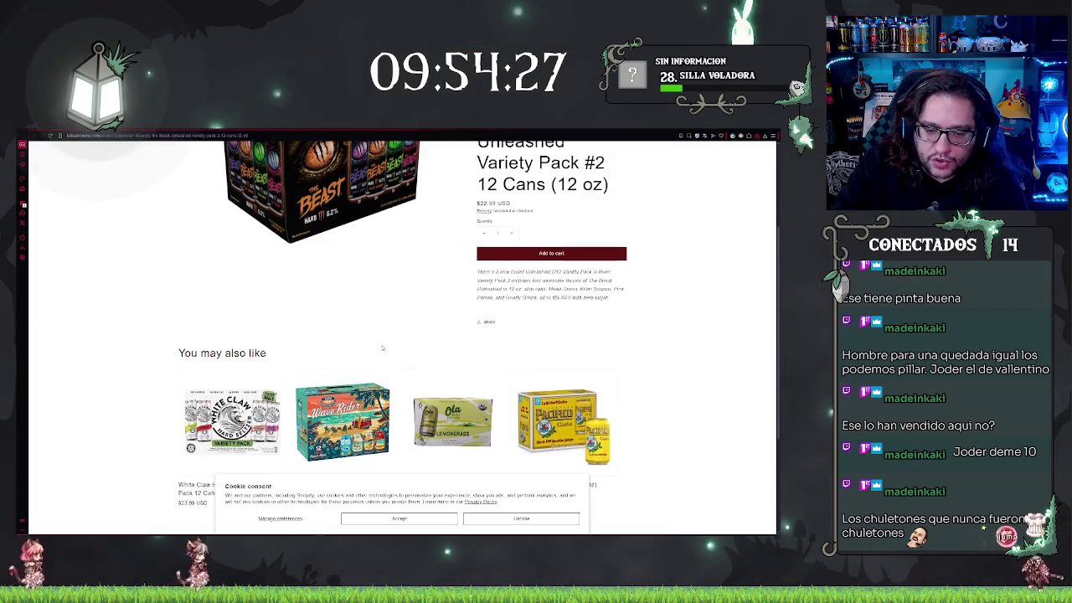
scroll(378, 353, "down", 2)
scroll(402, 322, "up", 5)
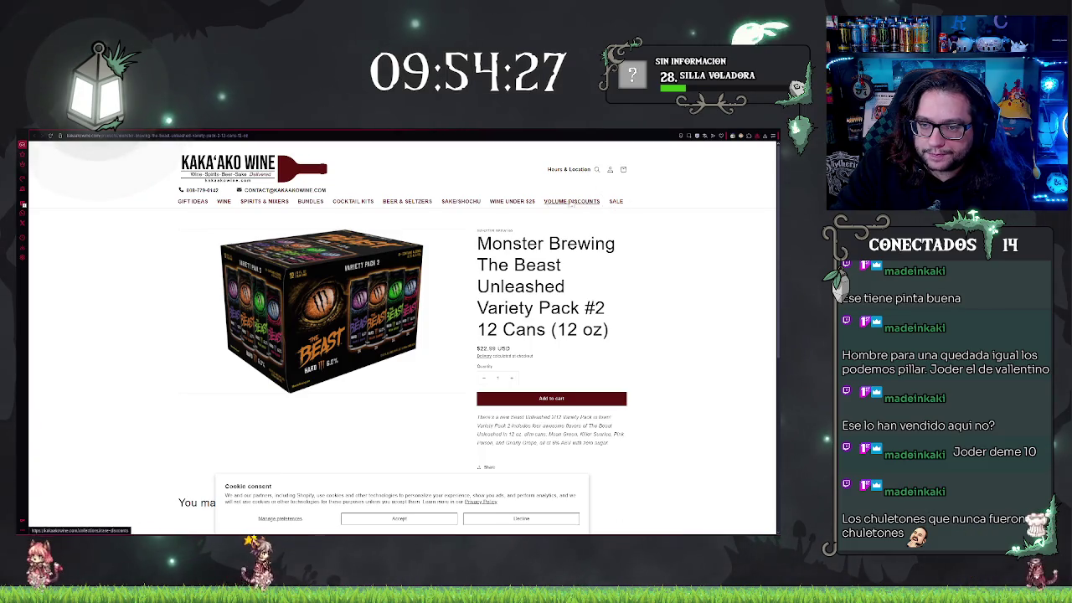
scroll(540, 408, "down", 5)
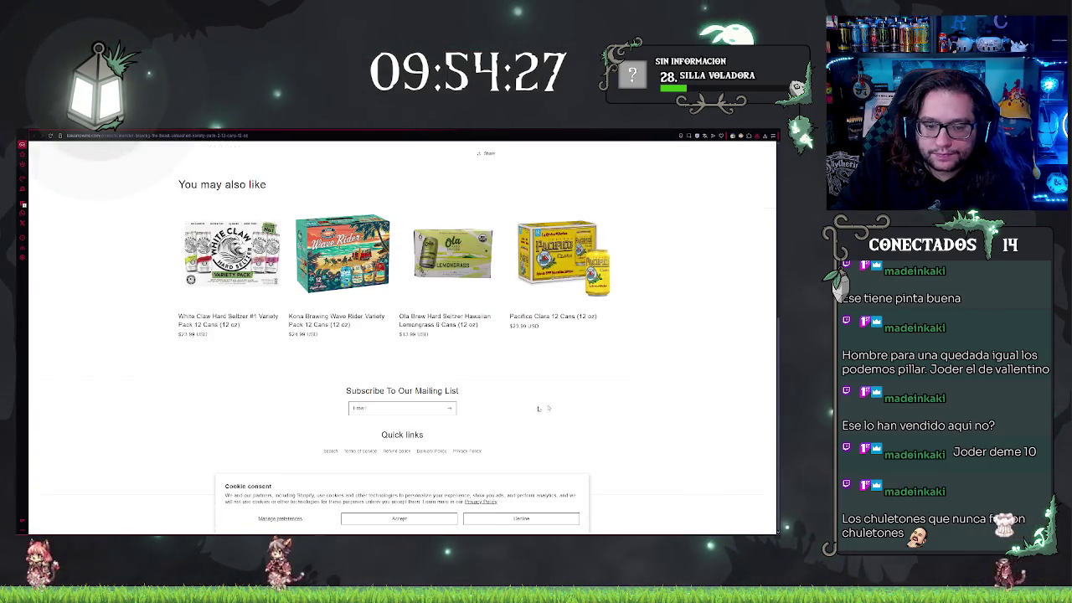
left_click(399, 518)
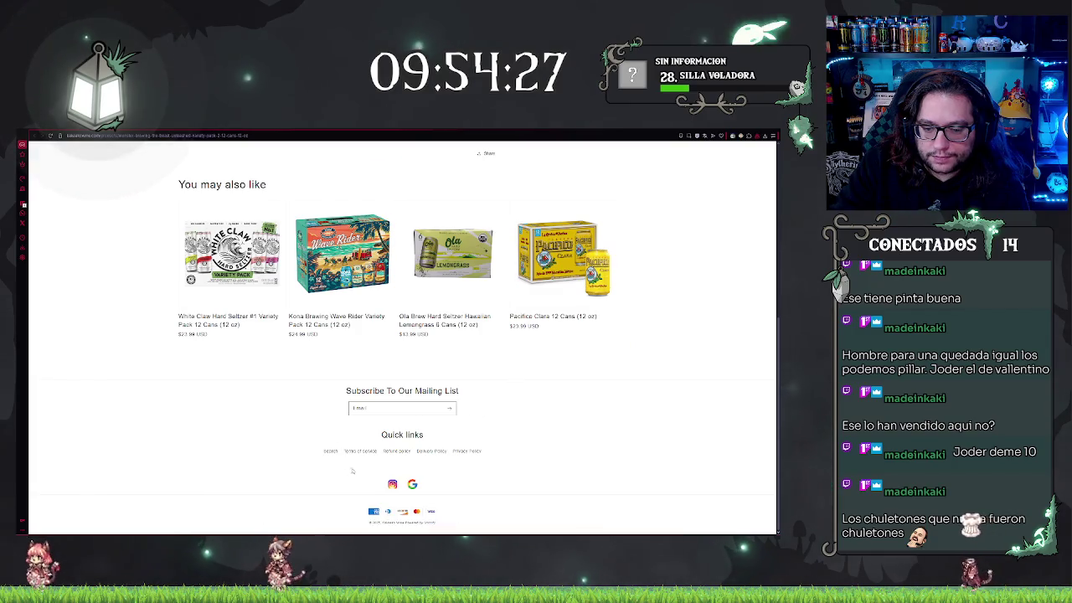
left_click(437, 456)
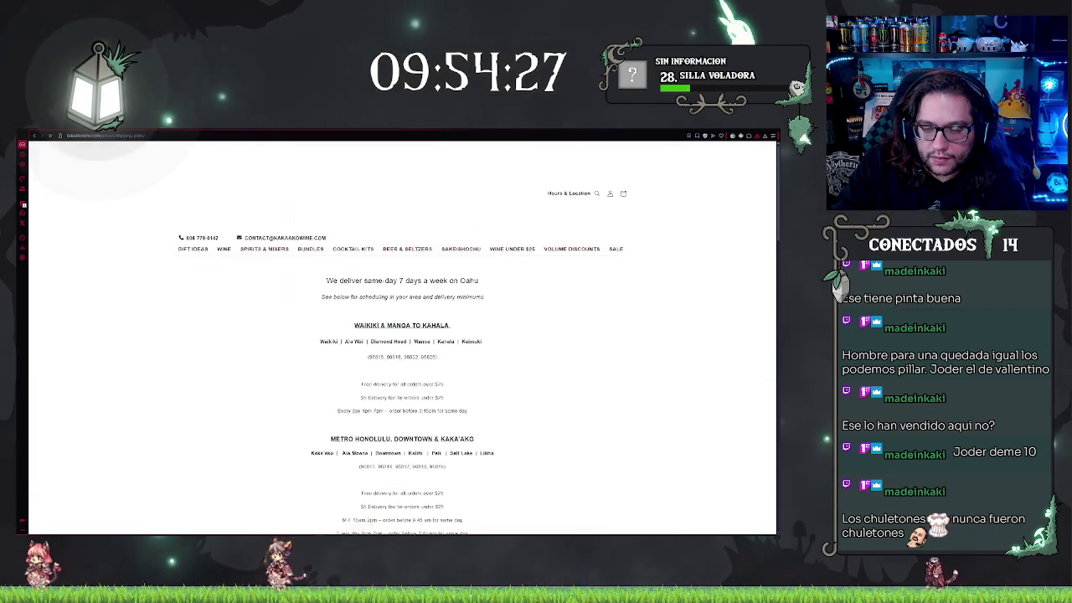
scroll(605, 314, "down", 1)
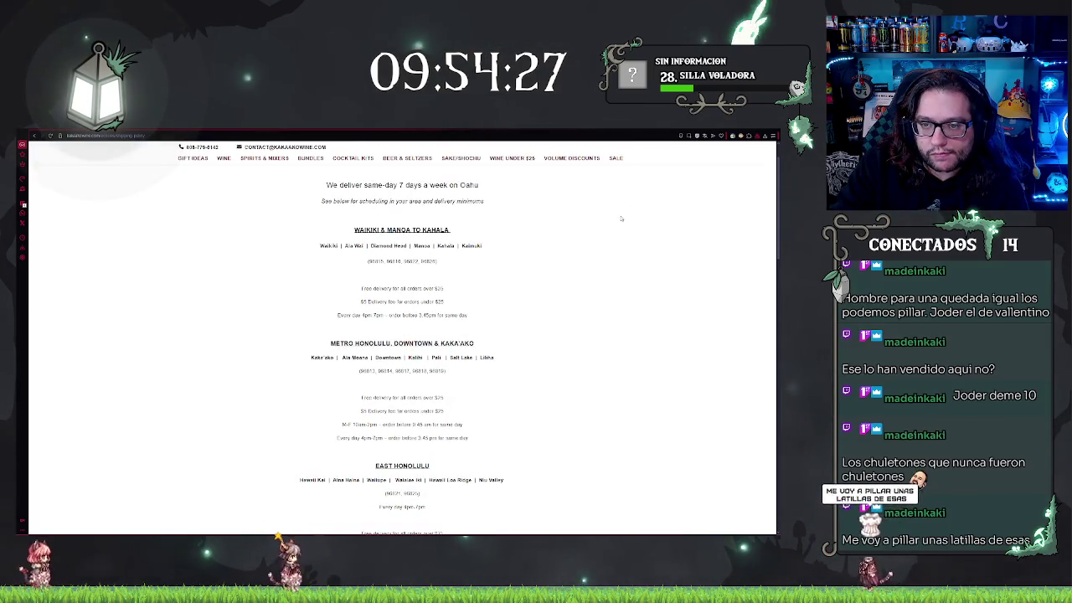
scroll(621, 224, "down", 1)
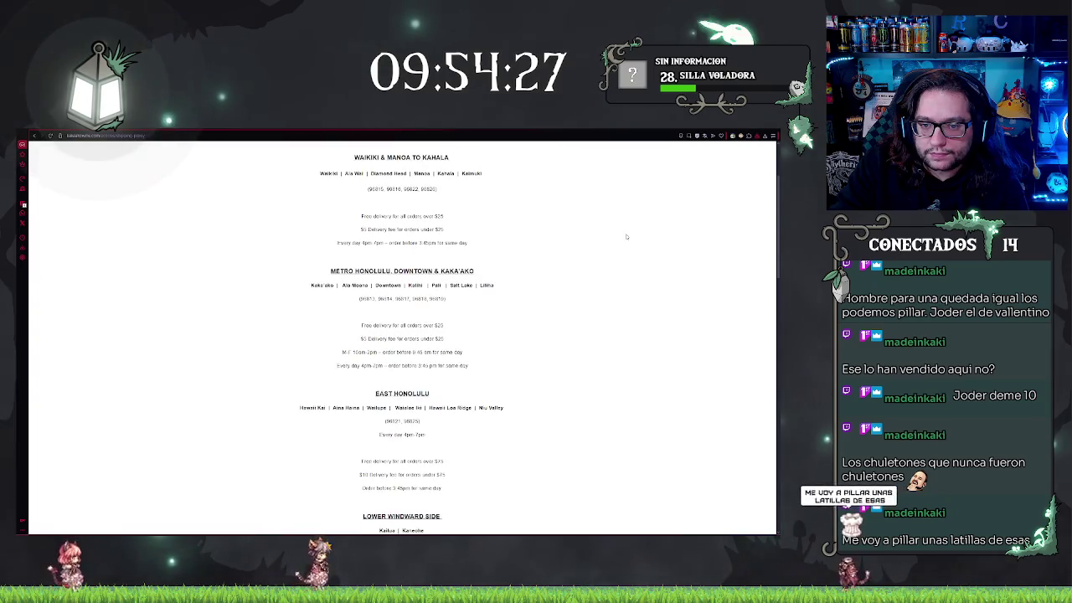
scroll(603, 251, "up", 1)
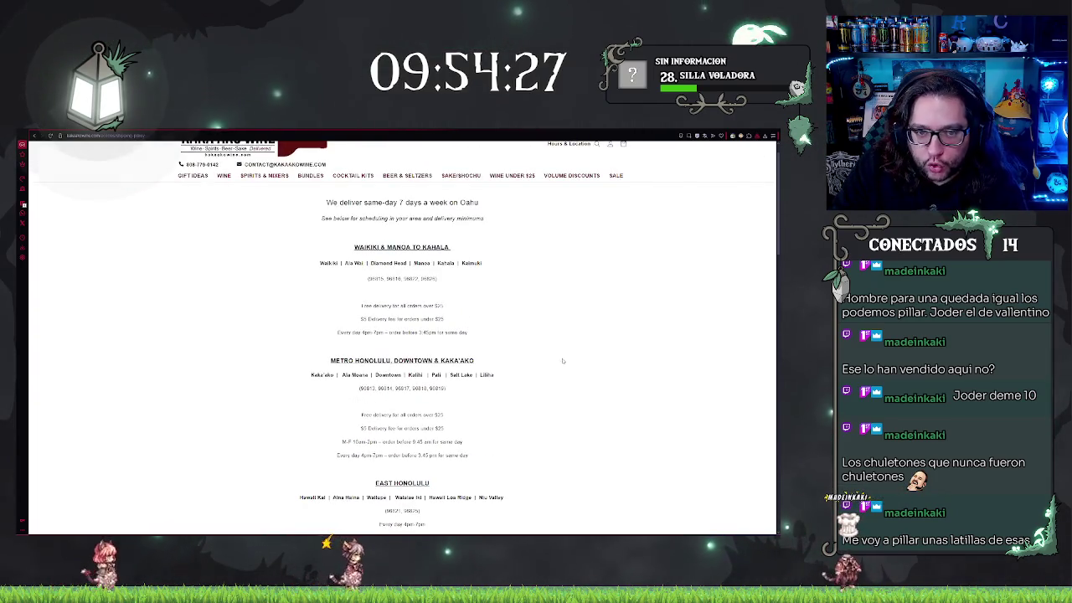
scroll(556, 307, "up", 1)
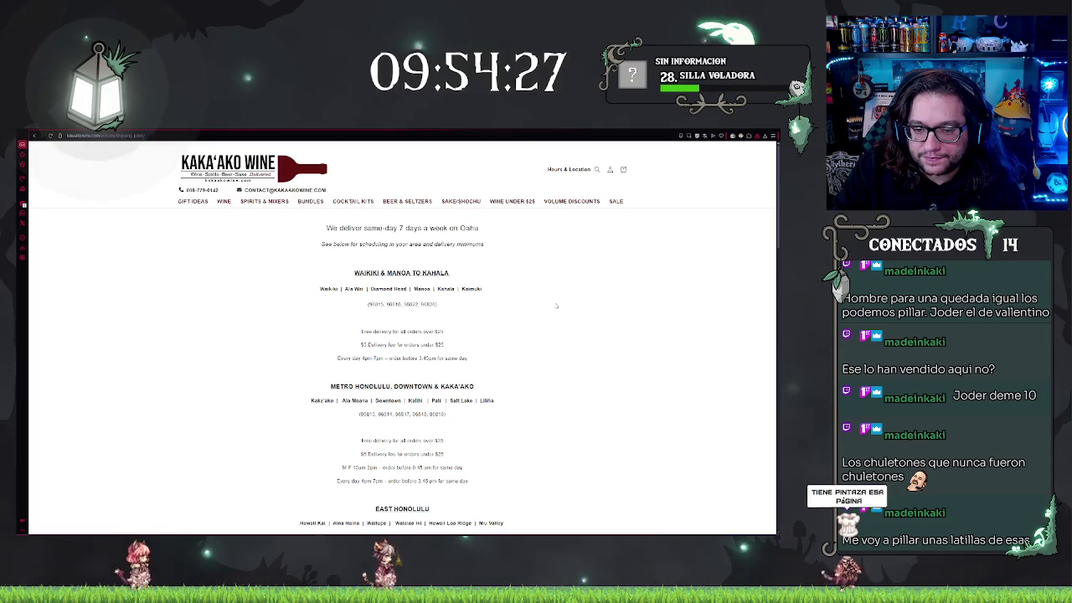
scroll(555, 306, "down", 2)
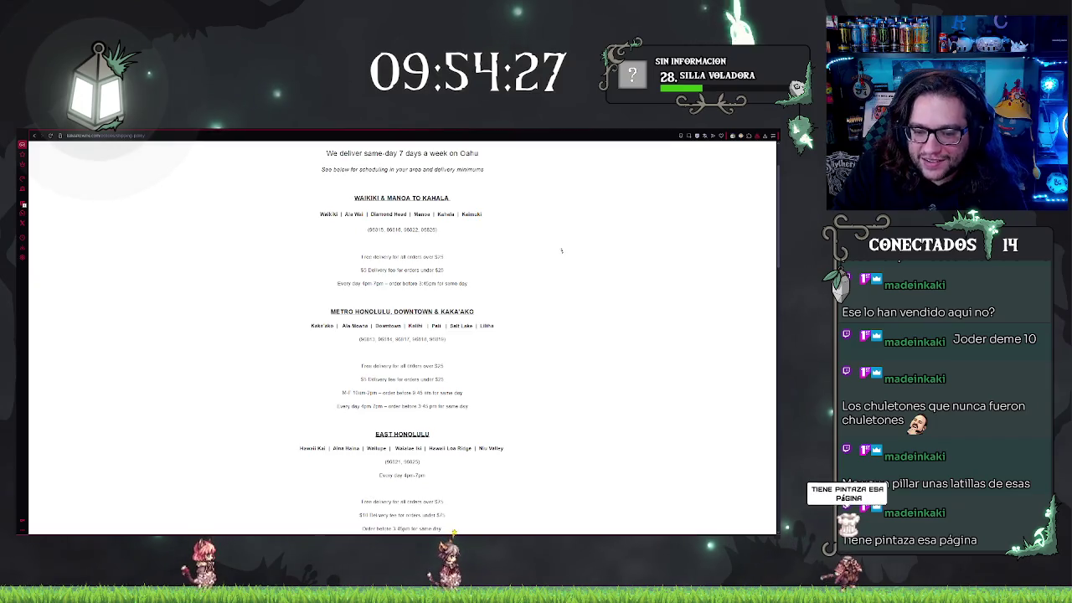
scroll(562, 268, "down", 5)
scroll(565, 294, "down", 1)
scroll(567, 296, "down", 10)
scroll(567, 296, "up", 2)
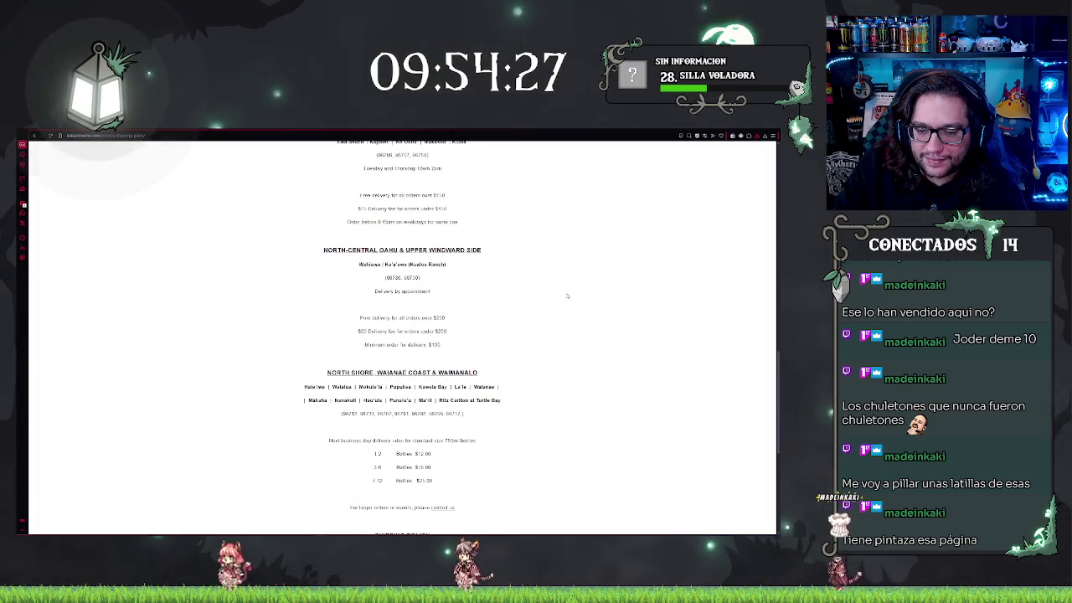
scroll(537, 266, "down", 1)
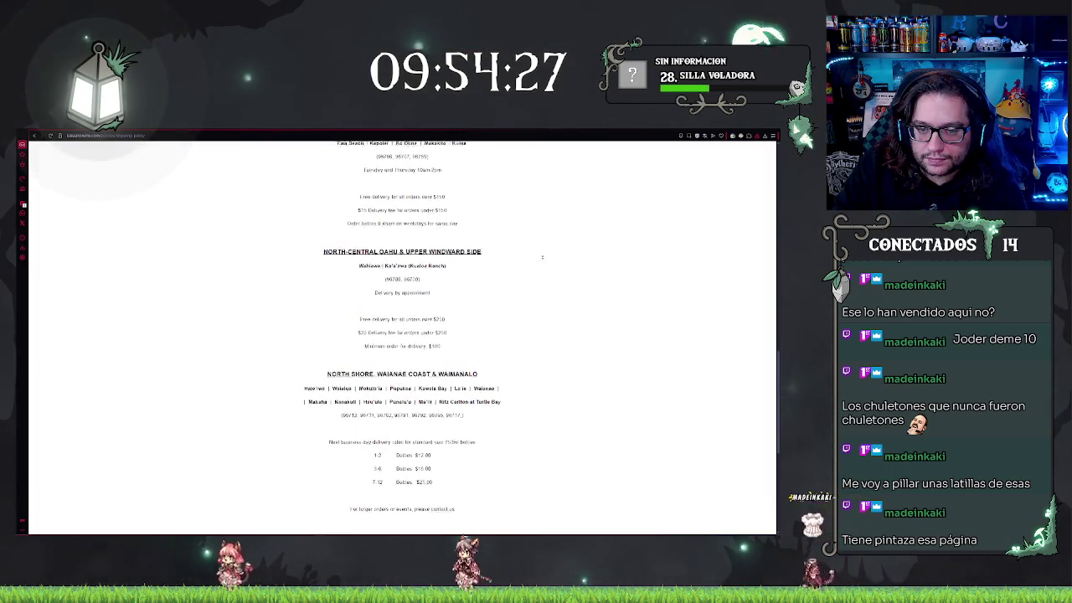
scroll(546, 246, "down", 5)
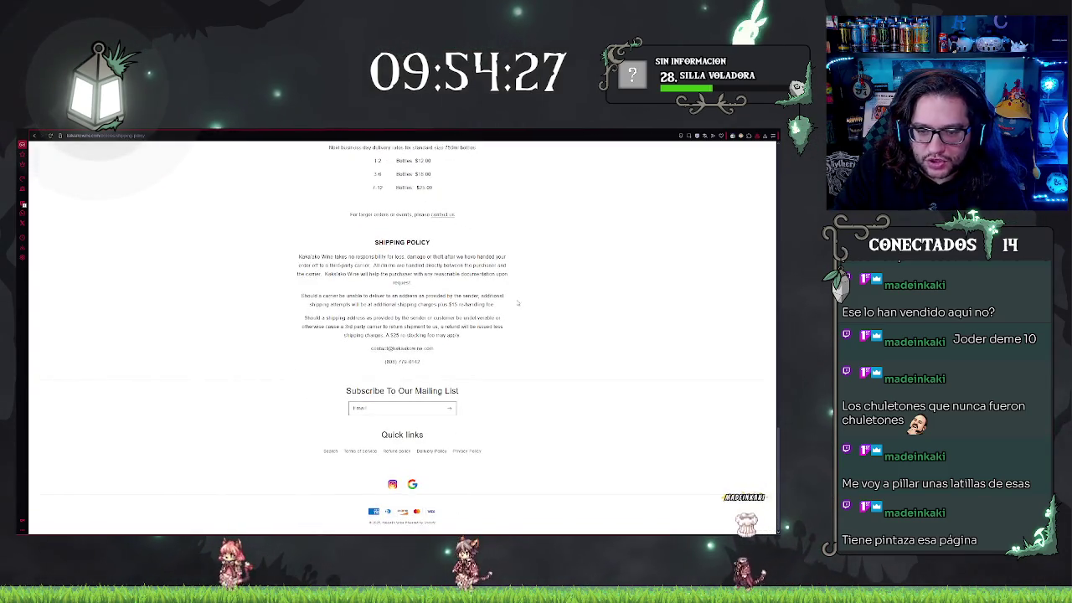
scroll(580, 339, "up", 15)
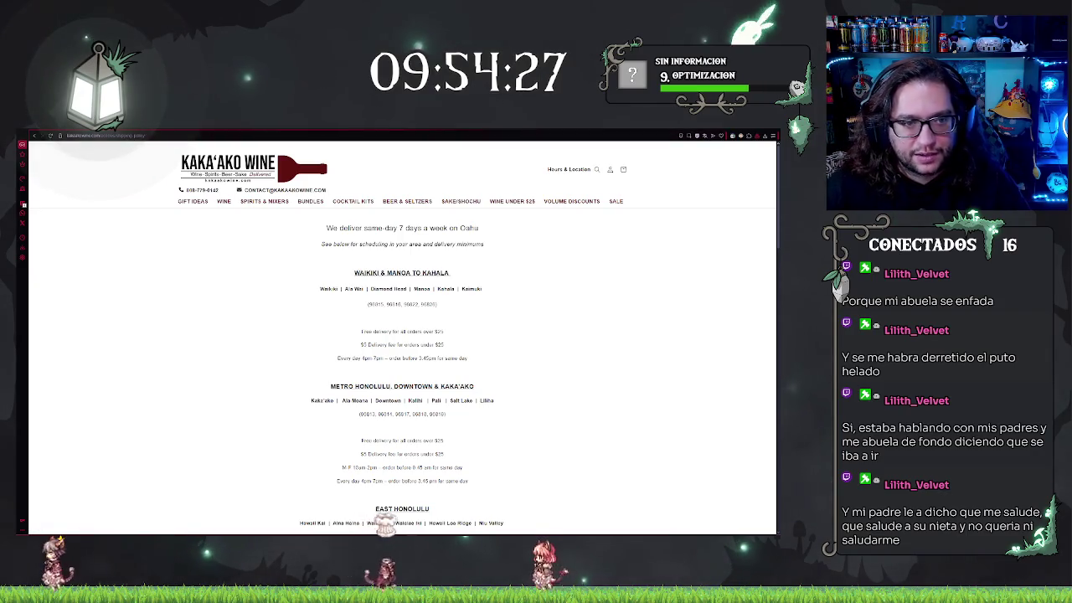
Step: Cycle through the Llami products to the Monster Energy Viking Berry 473ml page and dismiss the cookie notice
key("ctrl+Tab")
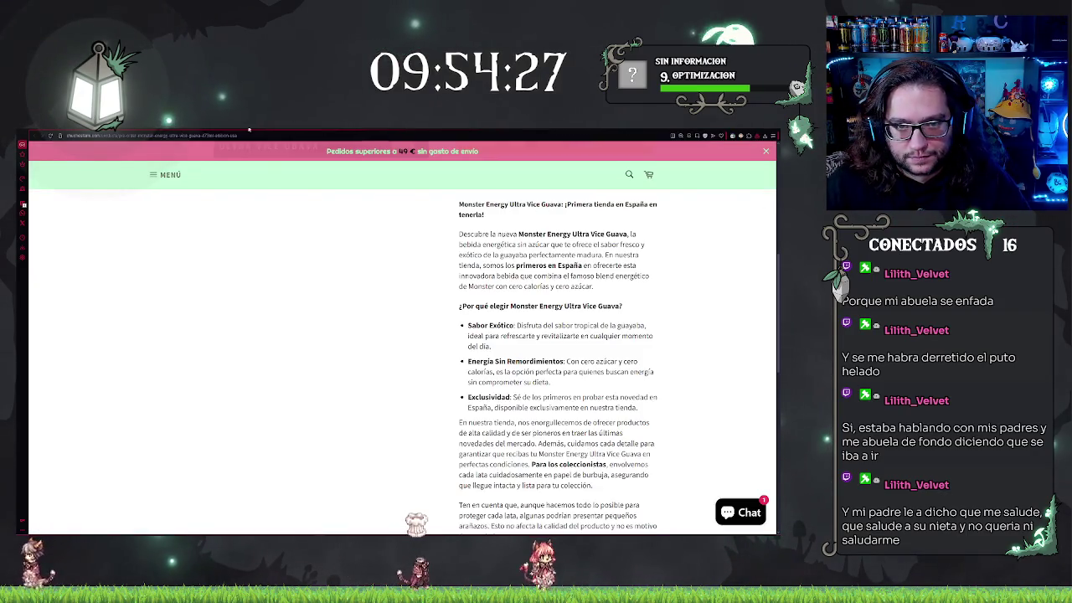
scroll(320, 221, "up", 10)
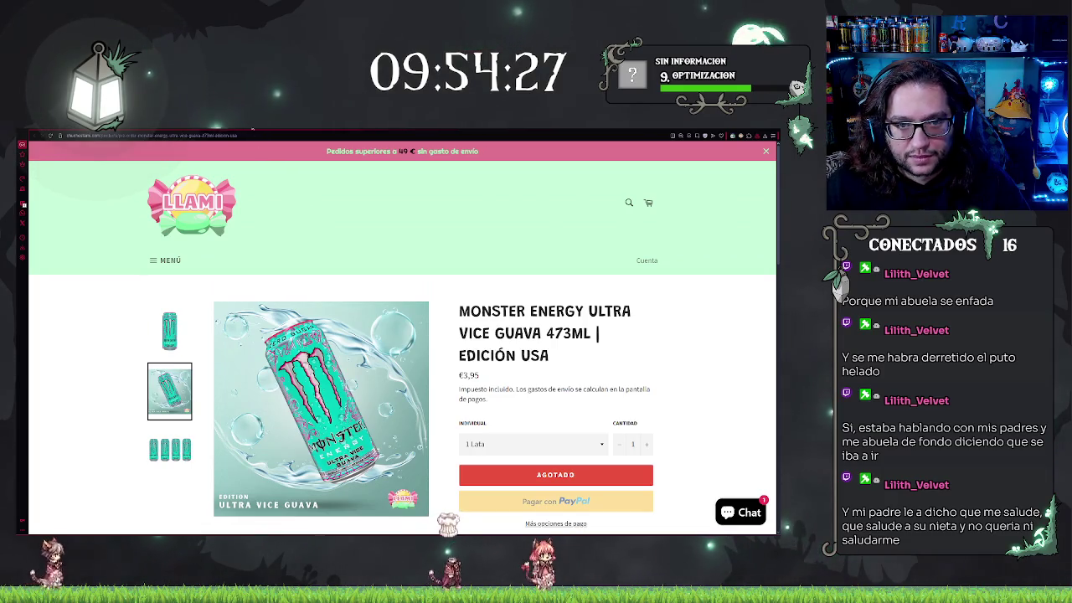
key("ctrl+Tab")
key("ctrl+Tab")
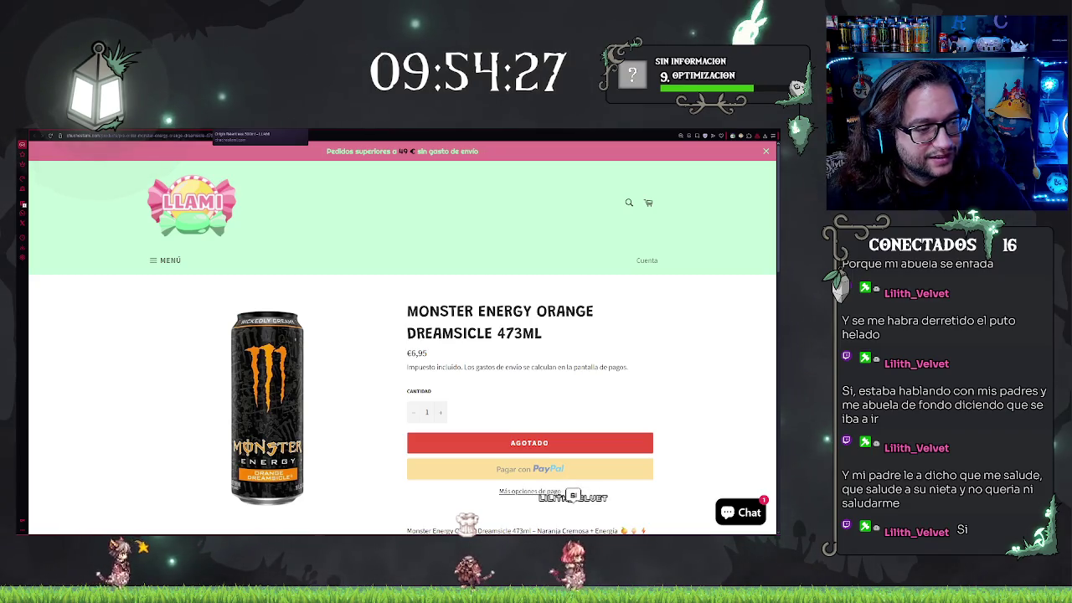
key("ctrl+Tab")
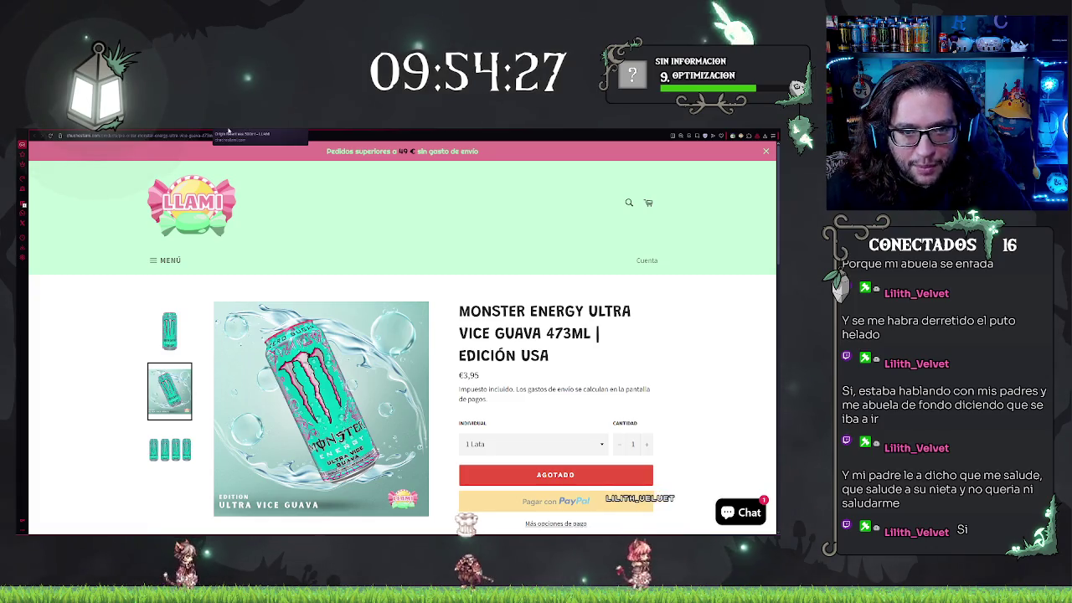
left_click(228, 130)
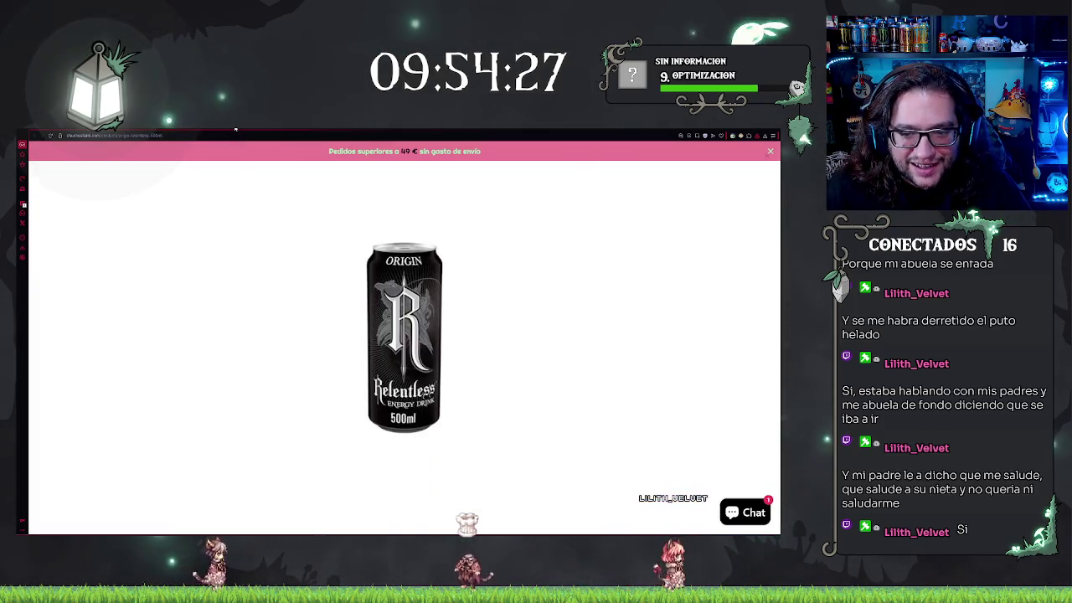
left_click(201, 134)
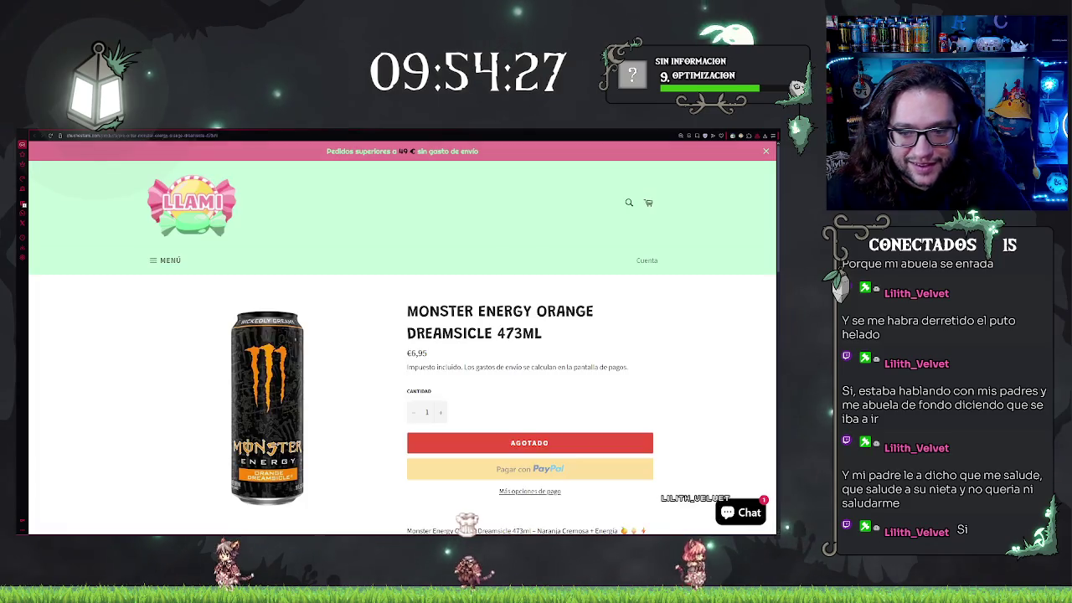
scroll(281, 277, "down", 1)
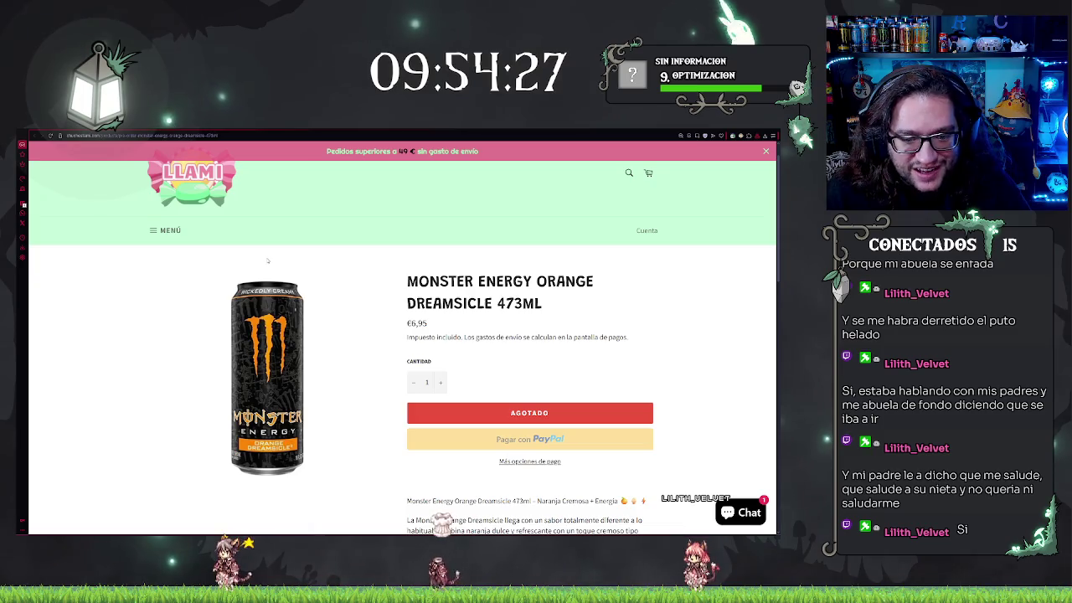
key("alt+Left")
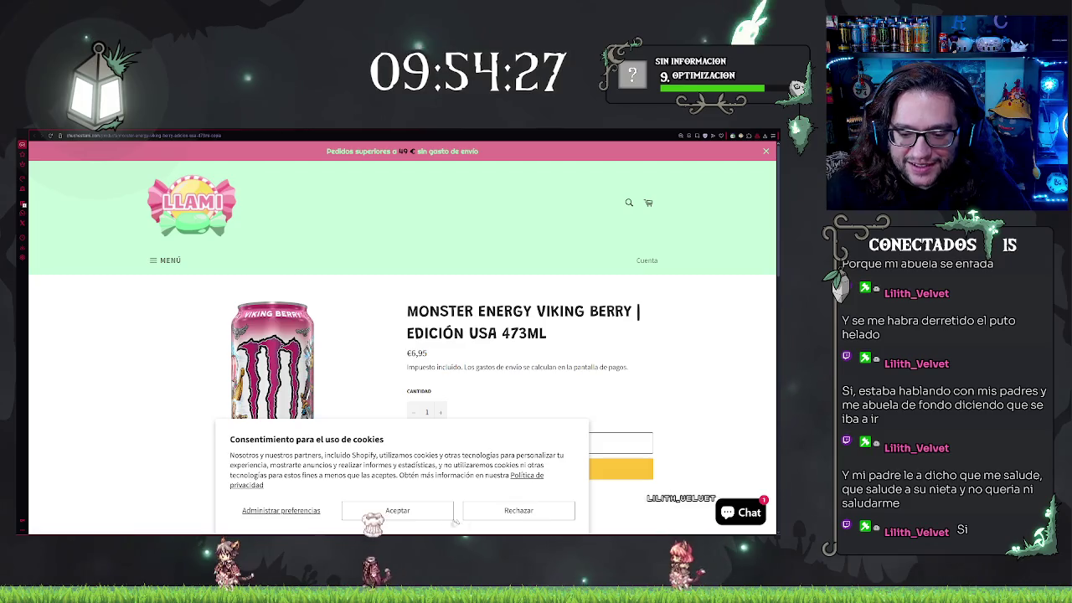
left_click(398, 510)
Step: View the Killer Brew Mean Bean product page, then close the browser window with all its tabs
scroll(113, 357, "down", 1)
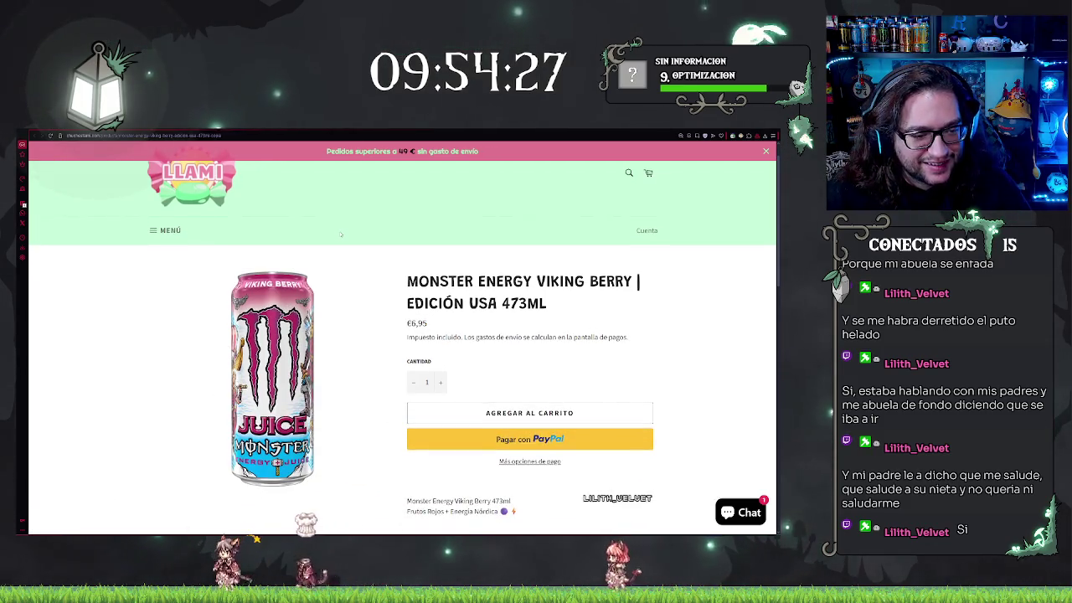
scroll(341, 234, "down", 8)
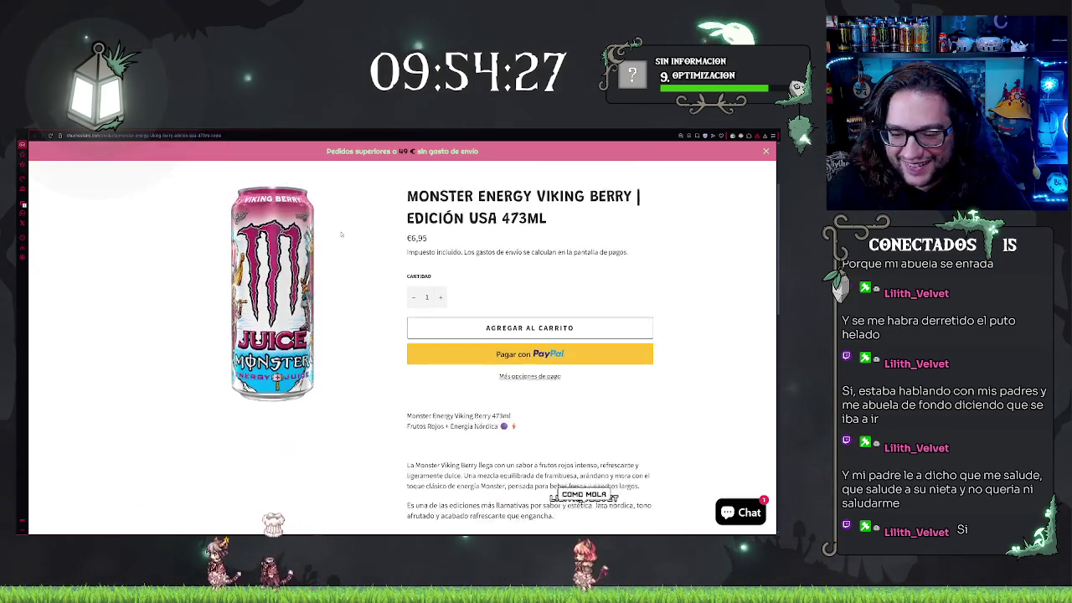
scroll(345, 241, "up", 8)
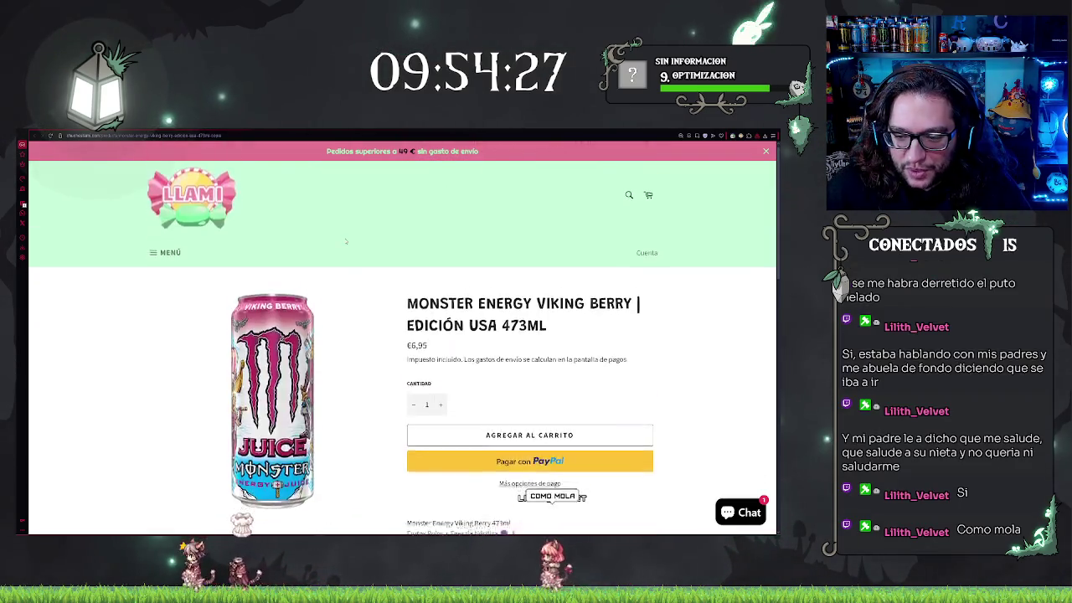
scroll(360, 256, "down", 10)
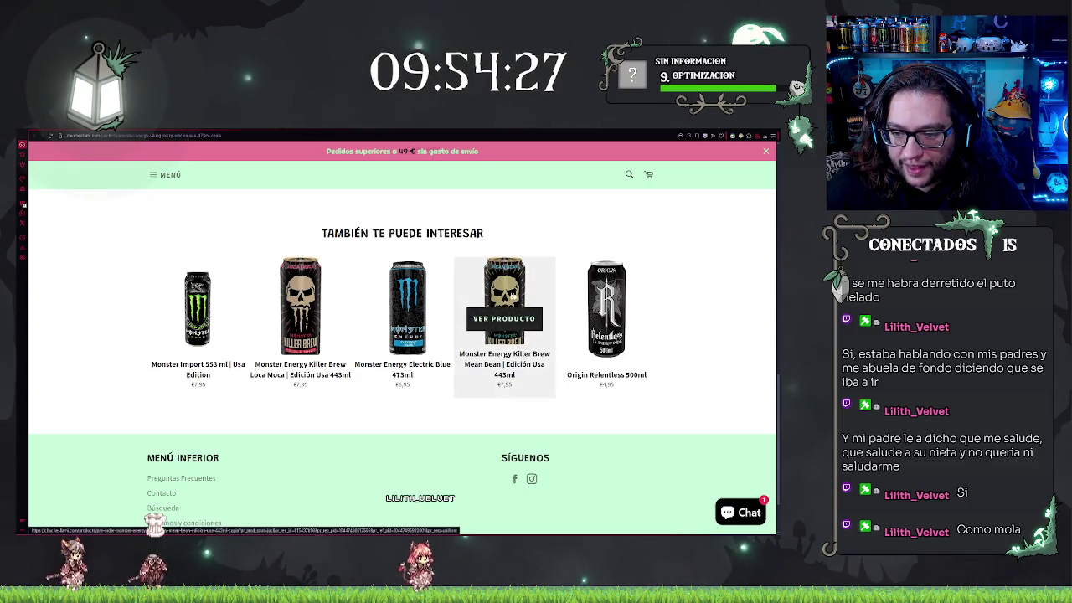
left_click(503, 318)
scroll(503, 318, "down", 5)
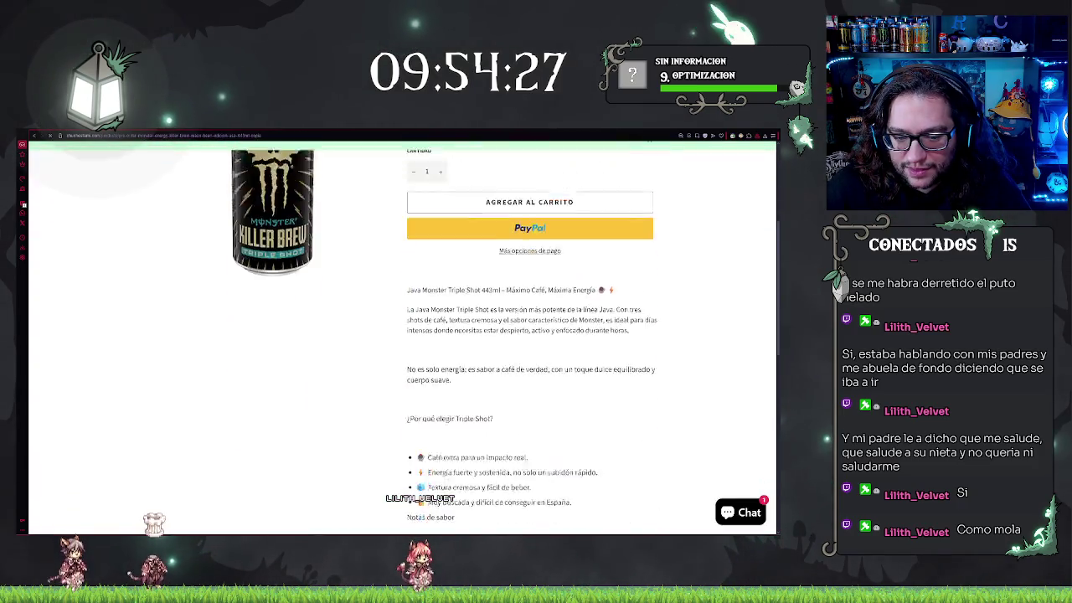
scroll(402, 335, "up", 1)
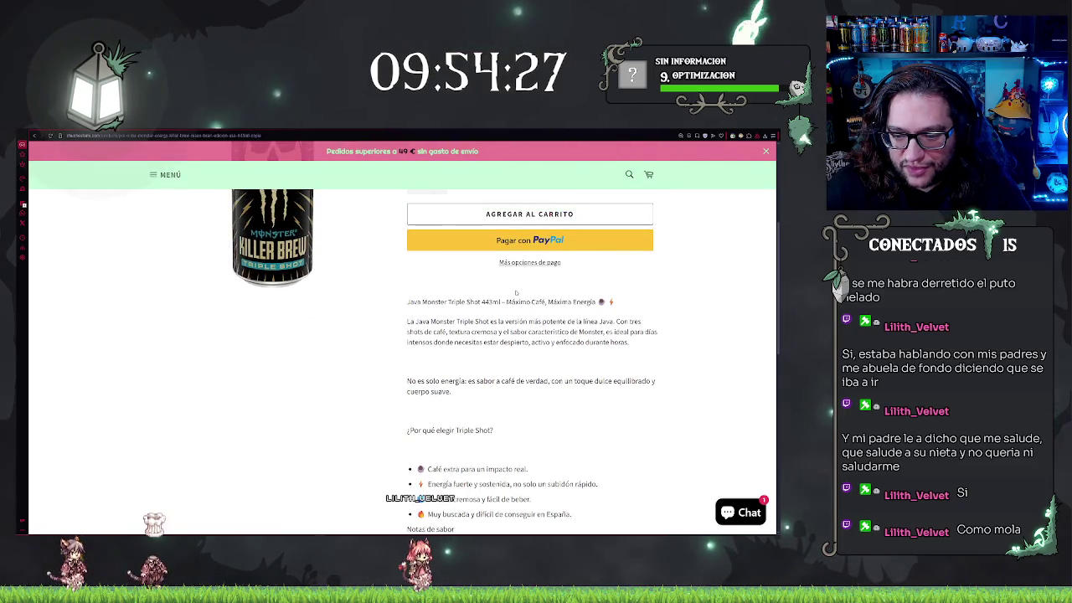
scroll(516, 294, "up", 3)
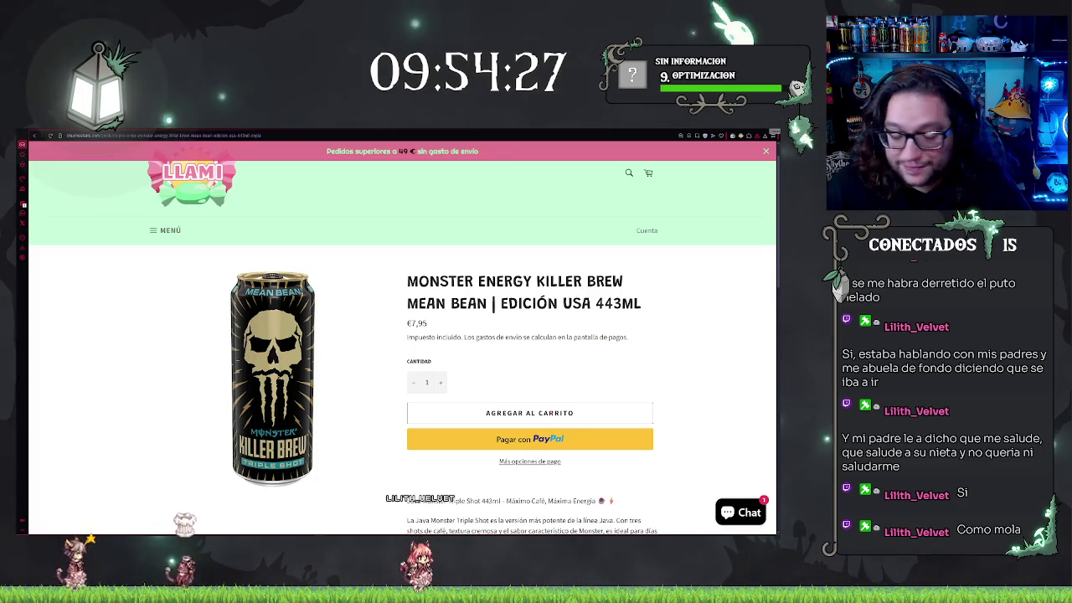
key("alt+F4")
key("Return")
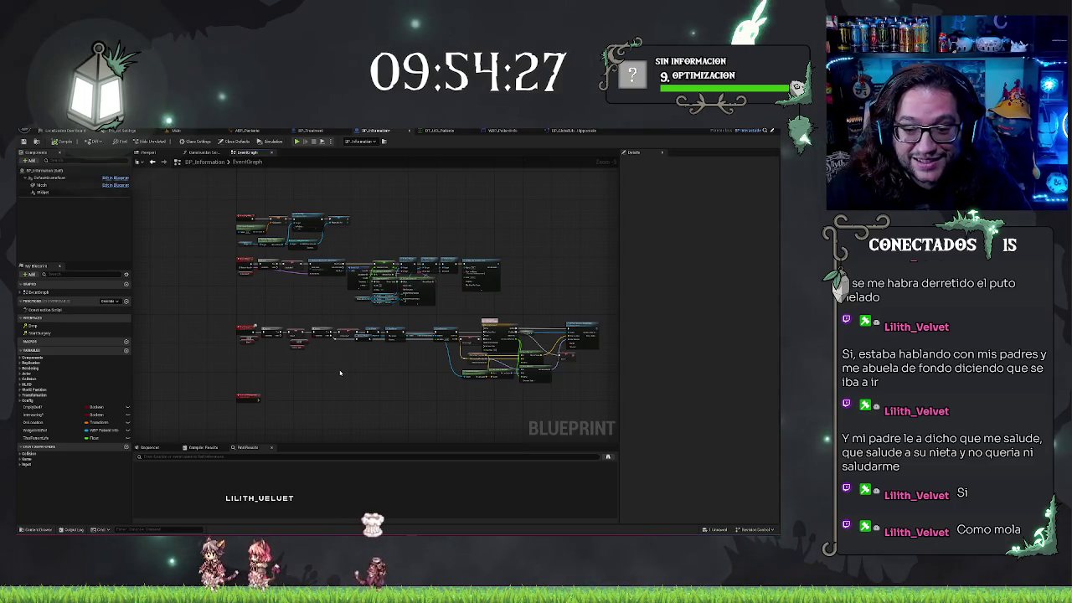
Step: Marquee-select the top node group and nudge it upward, away from the rows below
left_click_drag(322, 371, 309, 358)
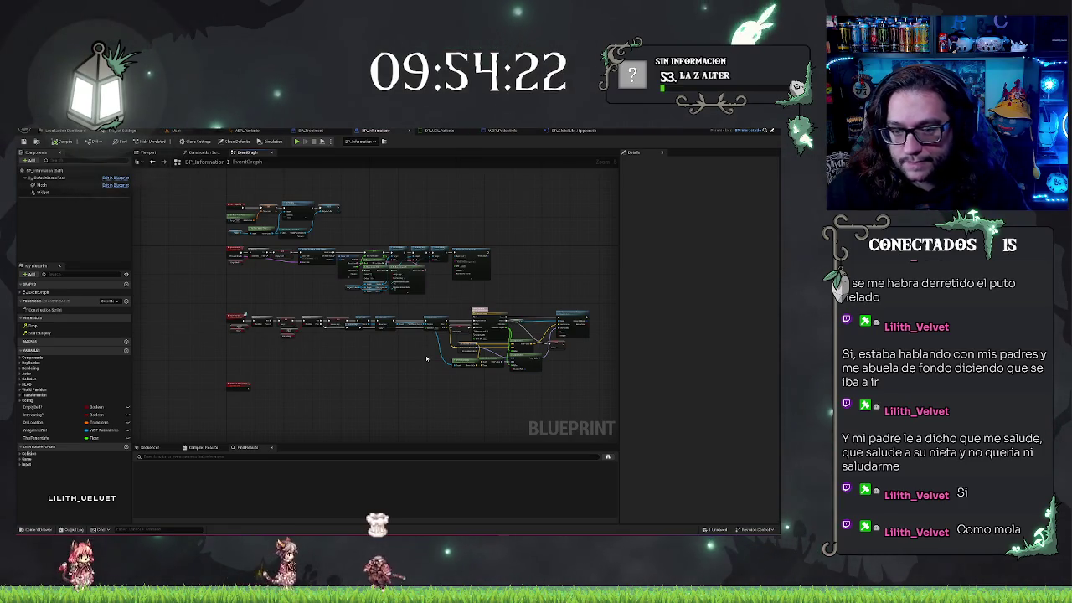
left_click_drag(427, 358, 356, 376)
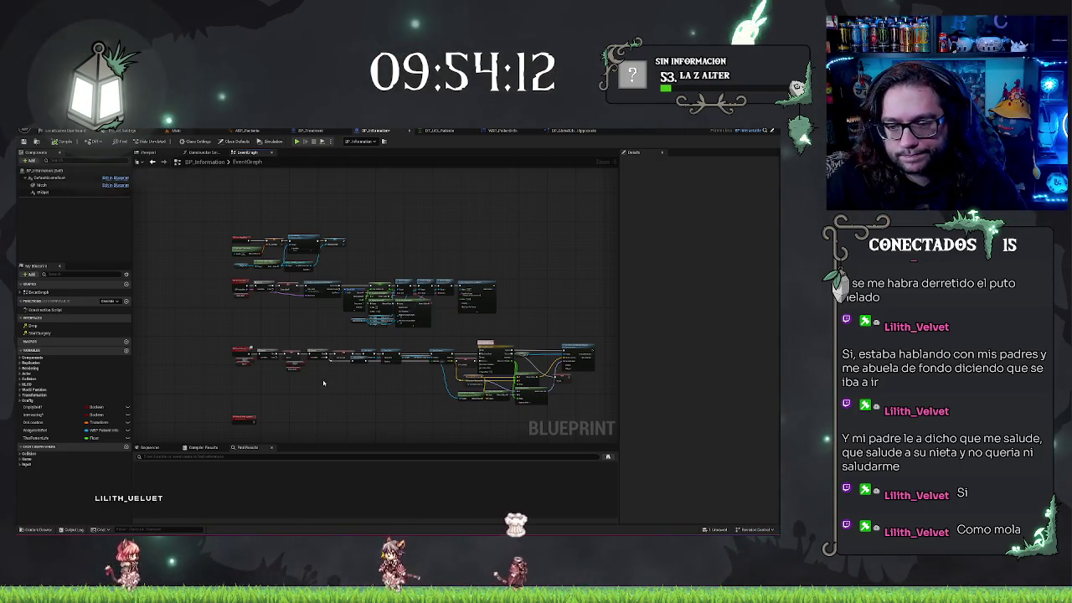
scroll(360, 386, "up", 3)
scroll(365, 387, "down", 3)
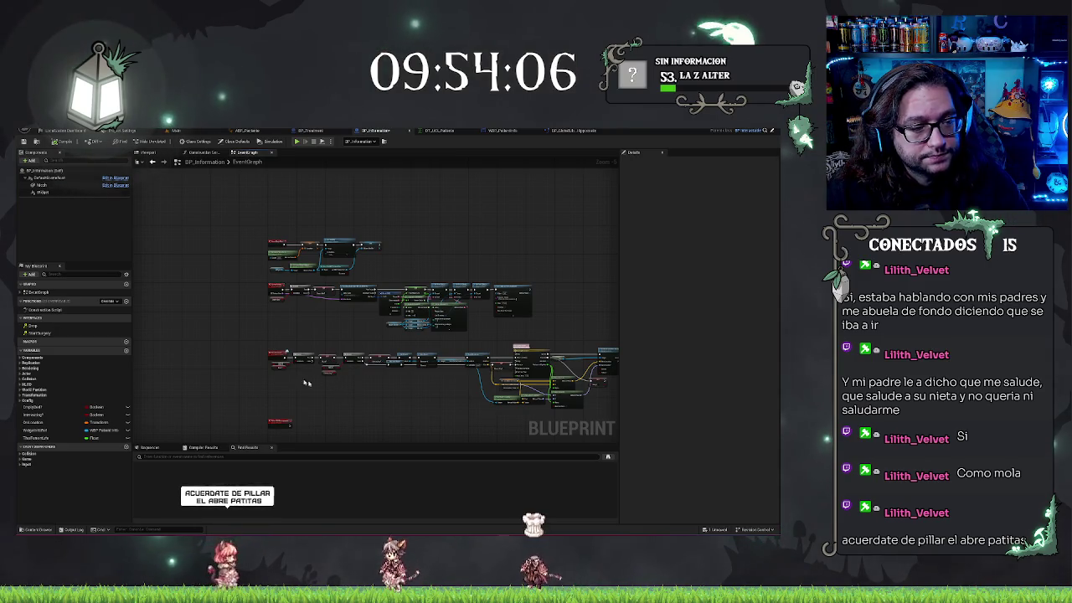
left_click_drag(296, 333, 322, 298)
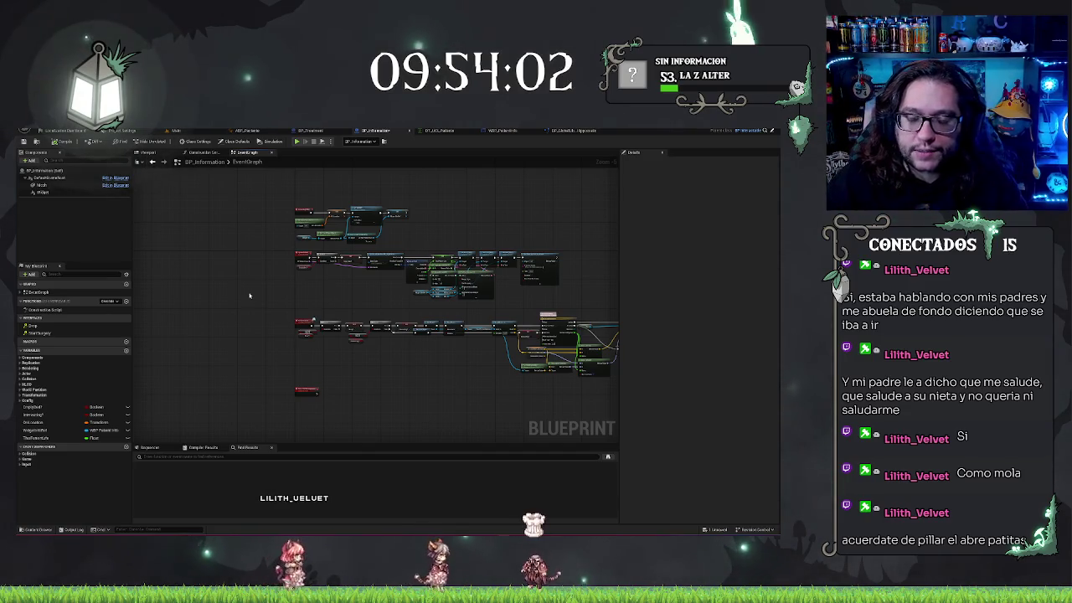
scroll(329, 381, "up", 3)
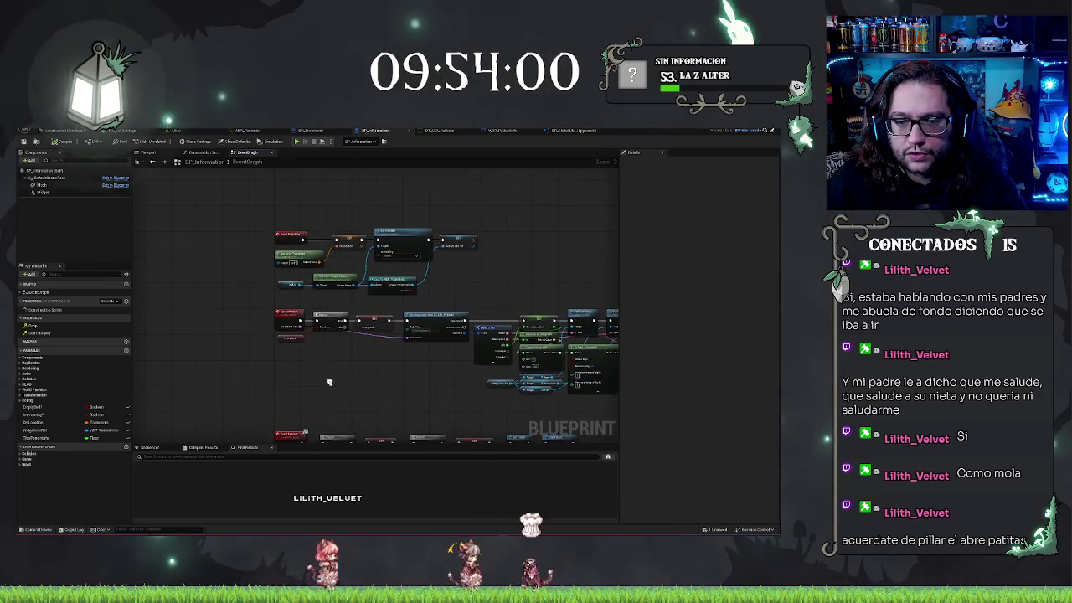
left_click_drag(261, 224, 497, 301)
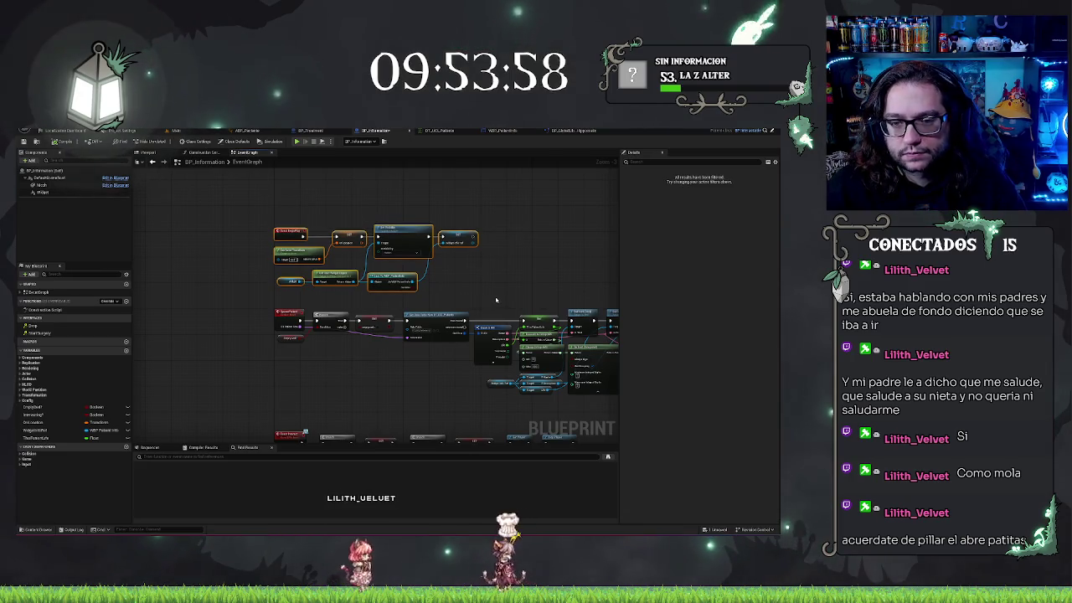
key("Up")
key("Up")
key("Up")
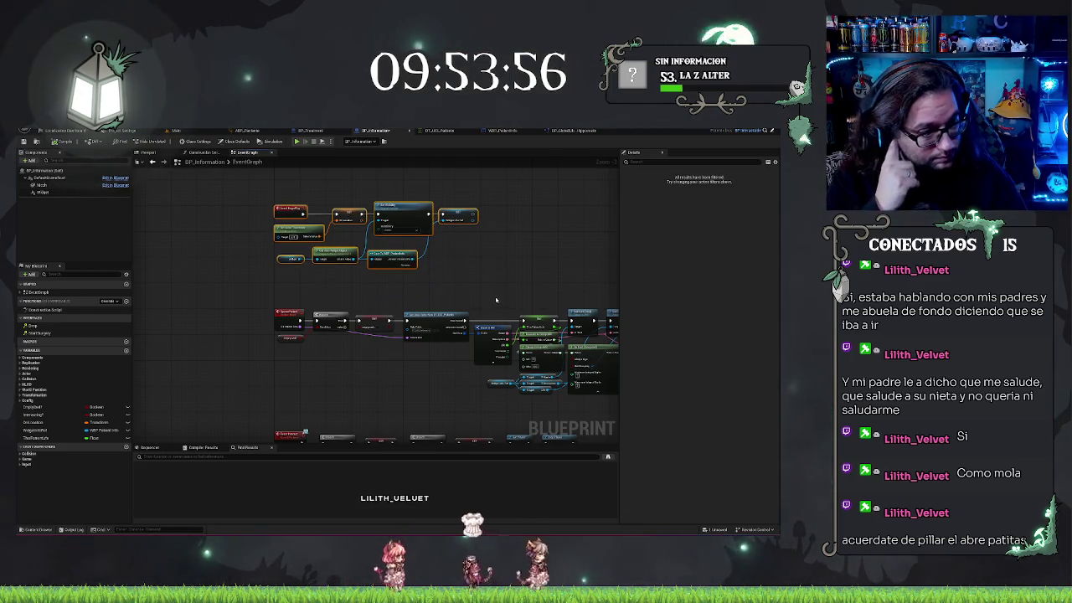
Step: Deselect the nodes and zoom in on the Branch and NOT event chain
left_click(499, 285)
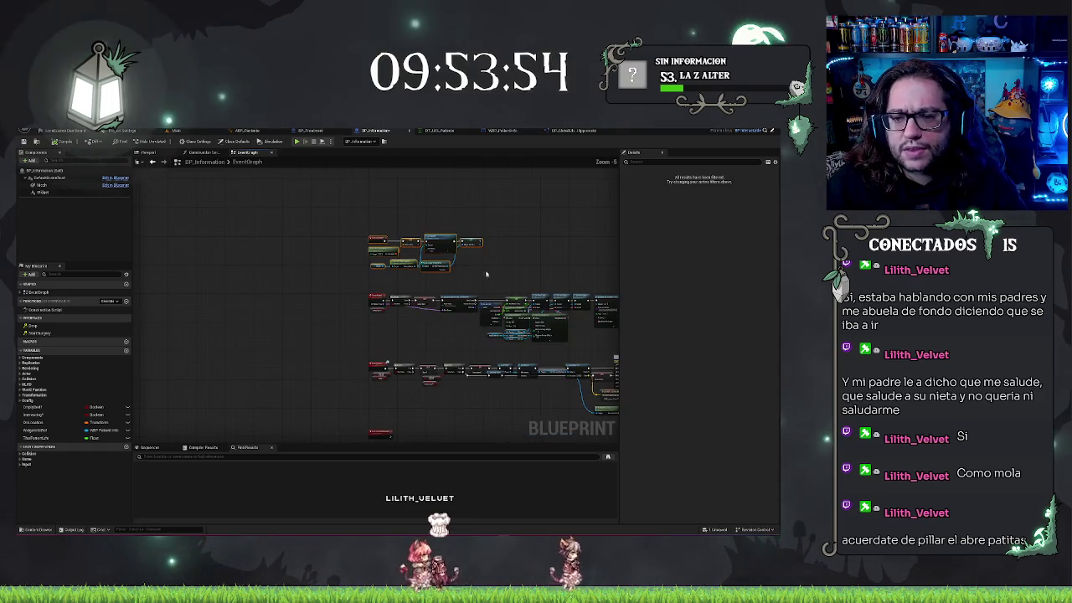
right_click(491, 268)
key("Escape")
scroll(466, 305, "down", 2)
scroll(466, 305, "up", 4)
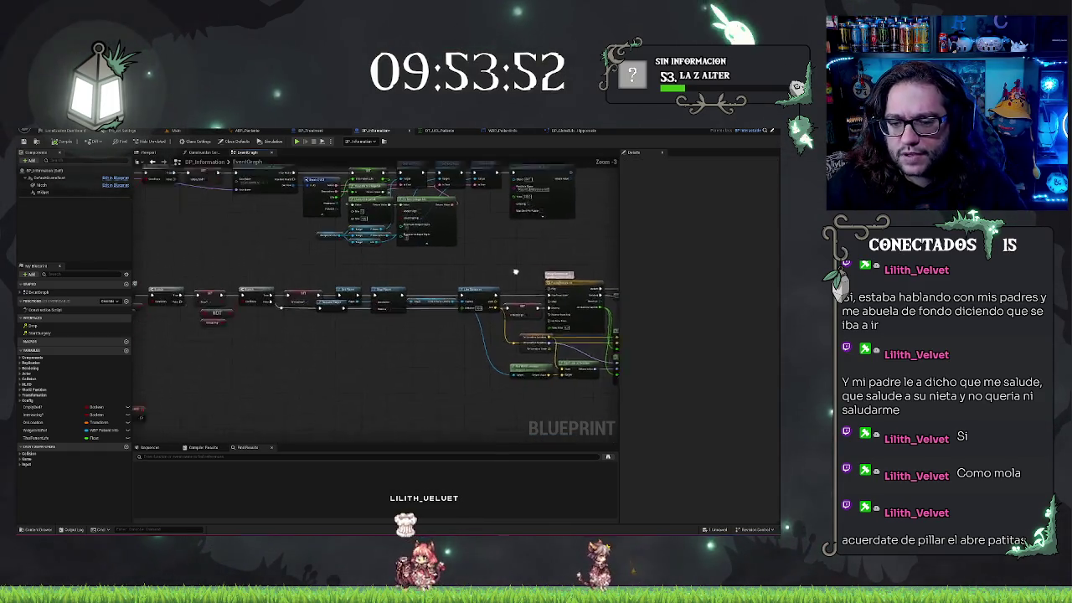
scroll(349, 385, "down", 2)
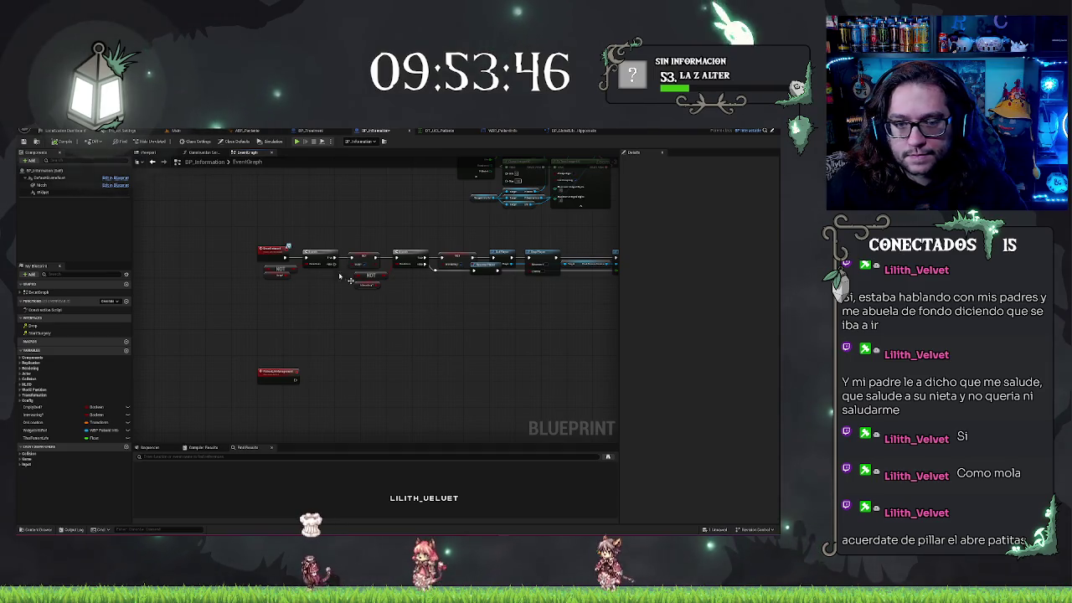
scroll(262, 222, "up", 3)
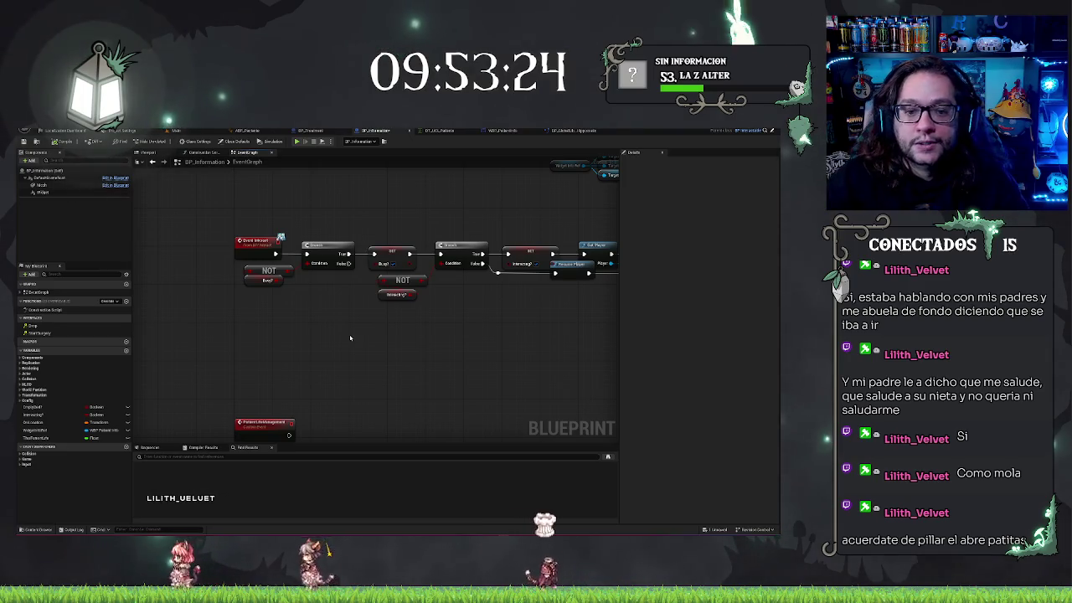
Step: Pan and zoom past the Timeline, Lerp and event nodes to the Set Text and Set Timer nodes
left_click_drag(350, 338, 332, 358)
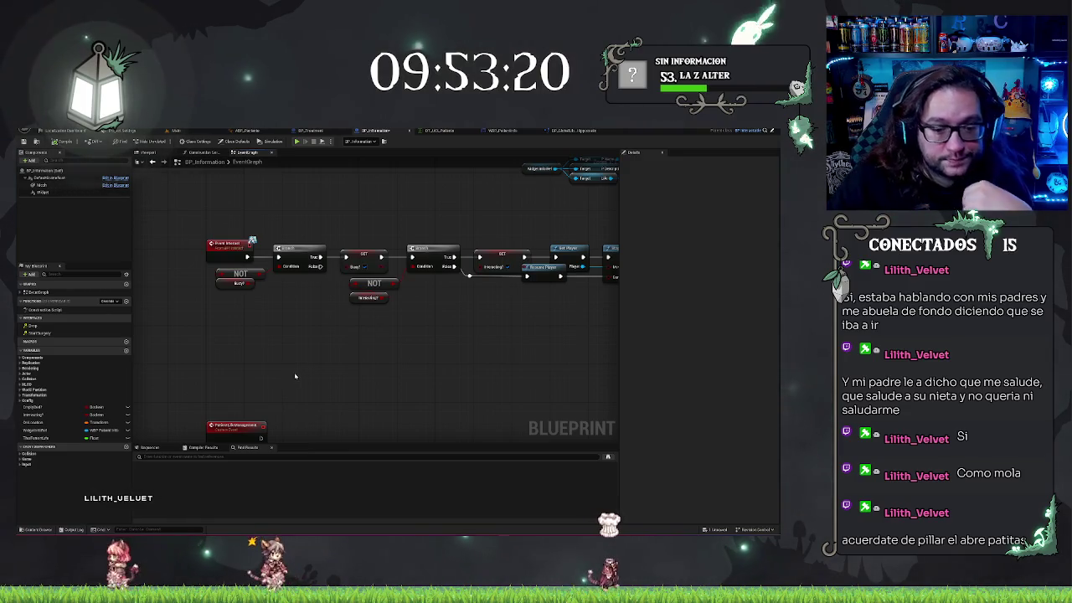
mouse_move(491, 332)
left_mouse_down()
mouse_move(237, 321)
mouse_move(426, 328)
left_mouse_up()
left_click_drag(505, 371, 426, 330)
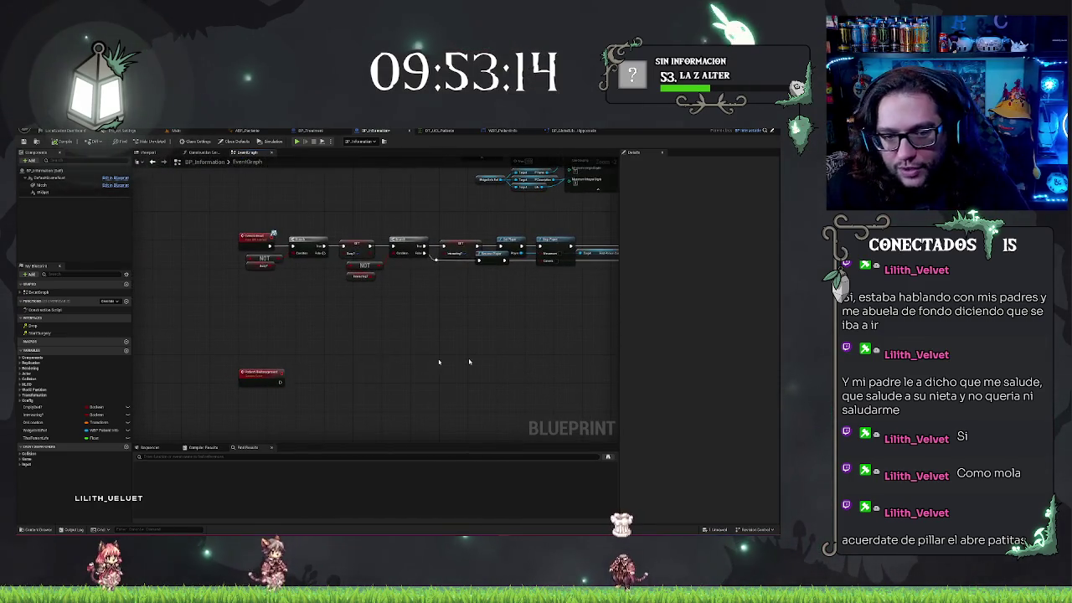
mouse_move(462, 243)
left_mouse_down()
mouse_move(407, 411)
mouse_move(352, 335)
mouse_move(306, 239)
mouse_move(251, 243)
mouse_move(218, 217)
mouse_move(343, 352)
mouse_move(210, 356)
left_mouse_up()
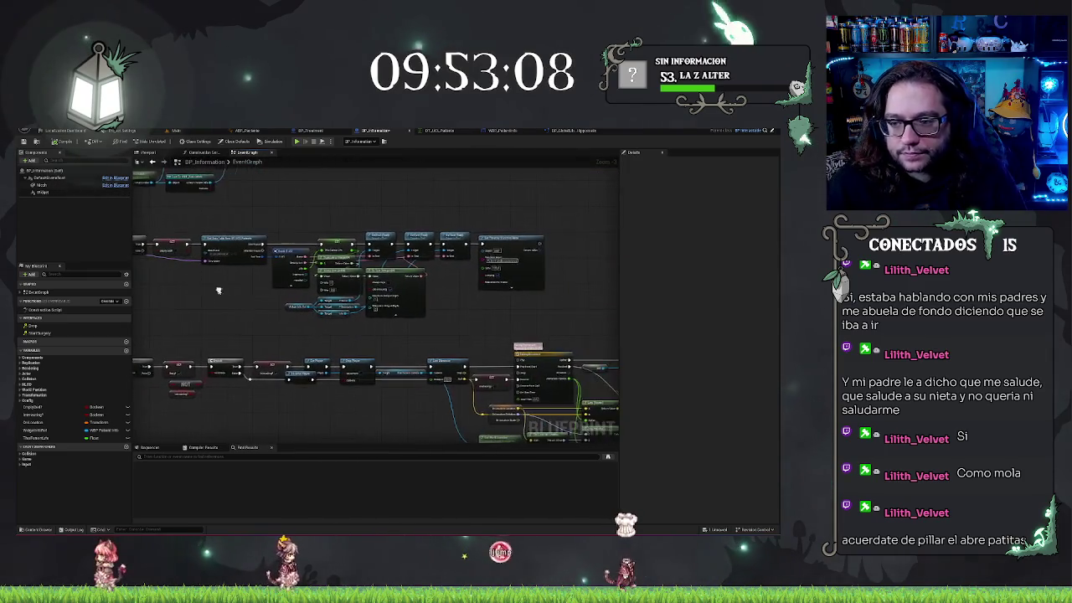
scroll(209, 356, "up", 3)
scroll(437, 356, "up", 1)
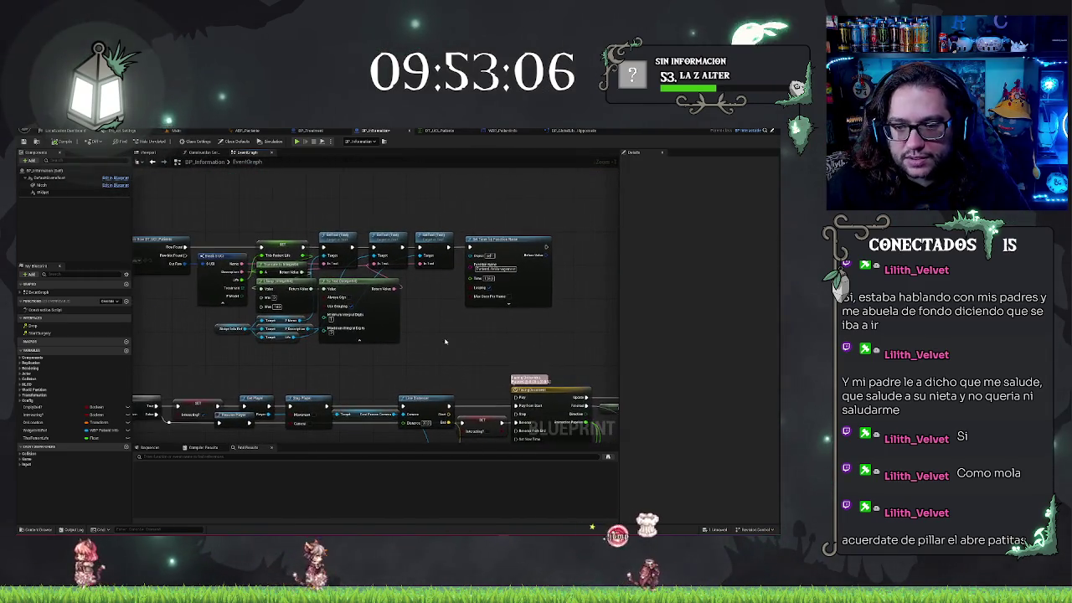
mouse_move(437, 357)
left_mouse_down()
mouse_move(360, 251)
mouse_move(334, 280)
mouse_move(363, 304)
mouse_move(415, 205)
mouse_move(168, 179)
left_mouse_up()
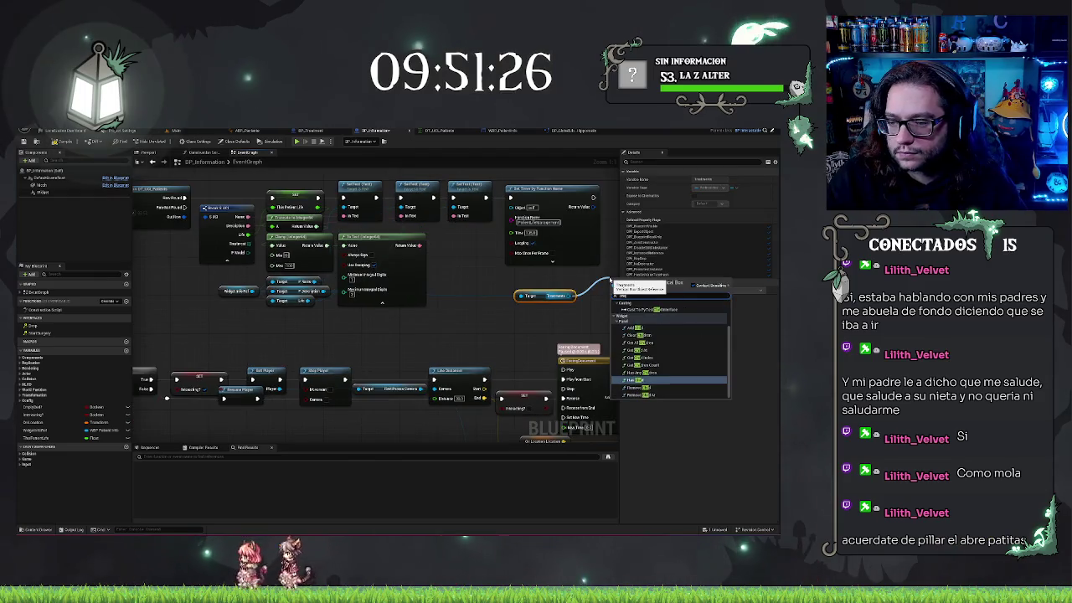
Step: Add an Add Child node for the Treatments box and place it near Set Timer
left_click(647, 332)
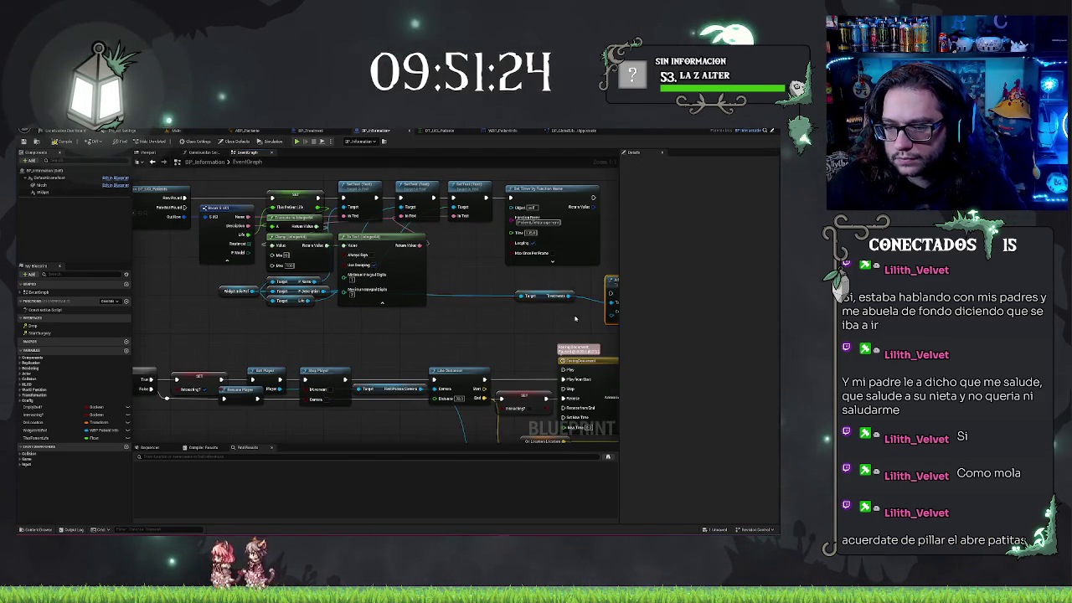
left_click_drag(502, 286, 512, 202)
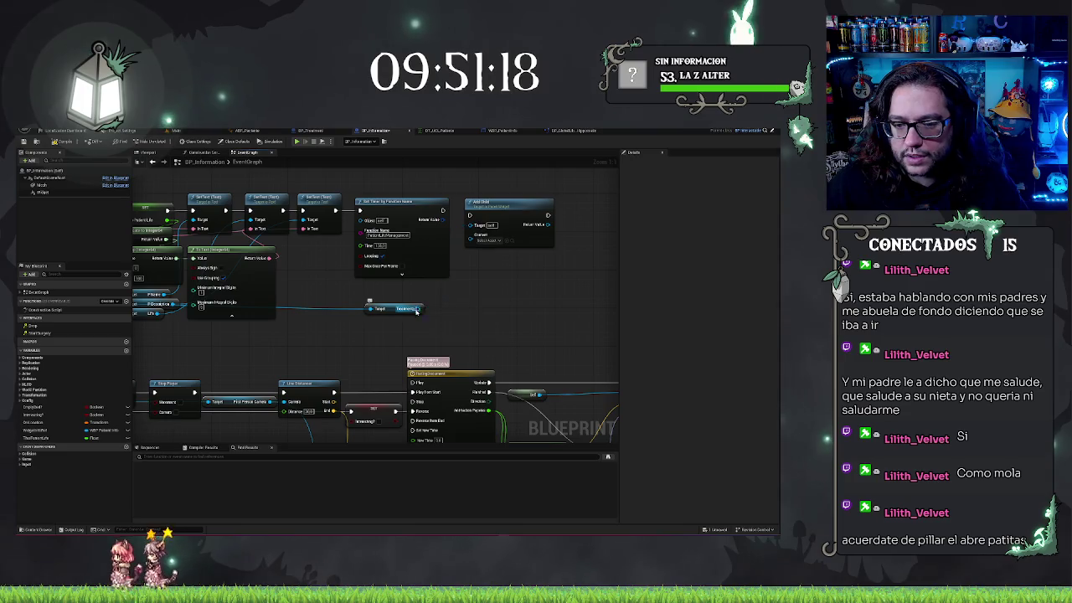
left_click_drag(416, 309, 450, 309)
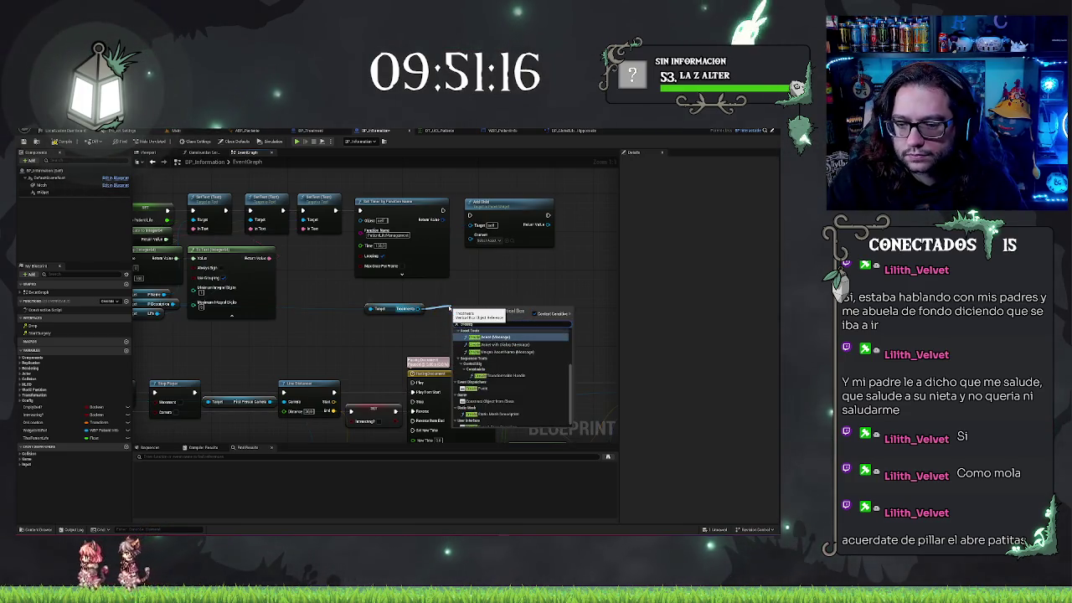
type("create")
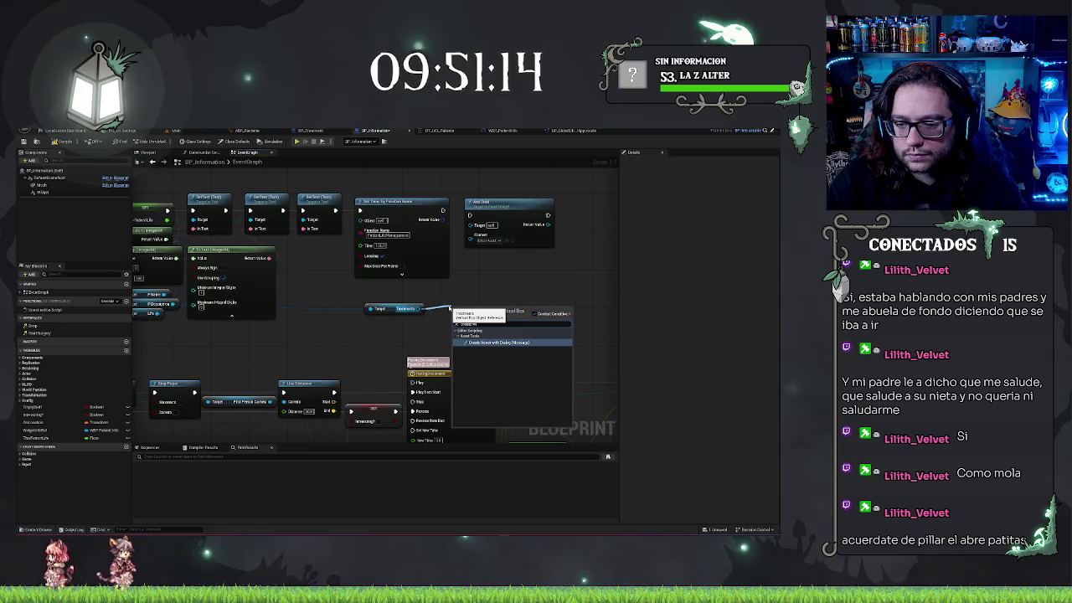
key("Escape")
Step: Add a Create Widget node right after Set Timer, shifting Add Child to its right
right_click(513, 285)
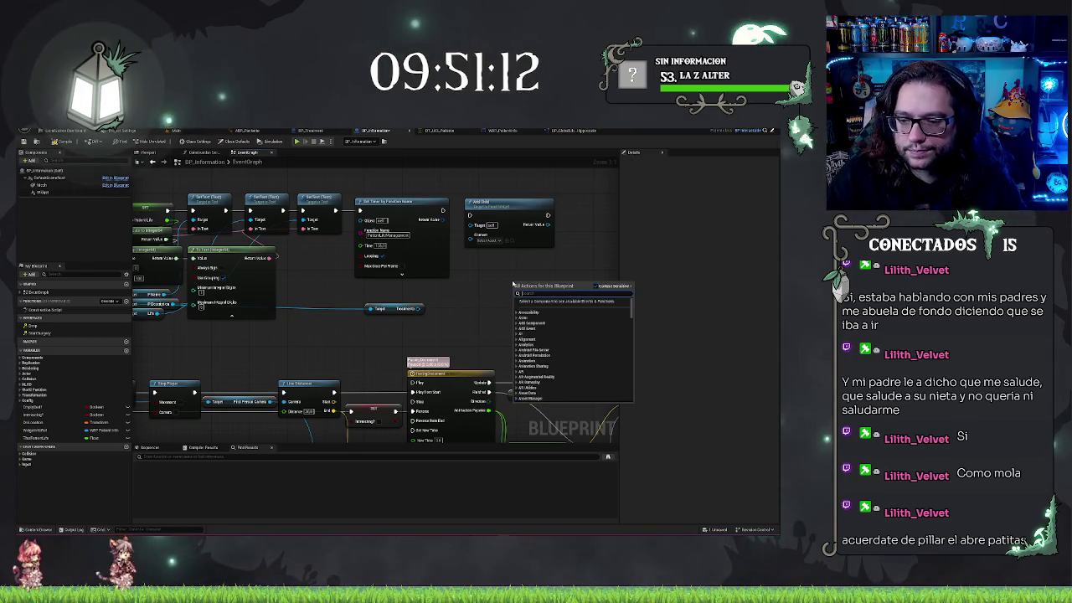
type("create widget")
key("Return")
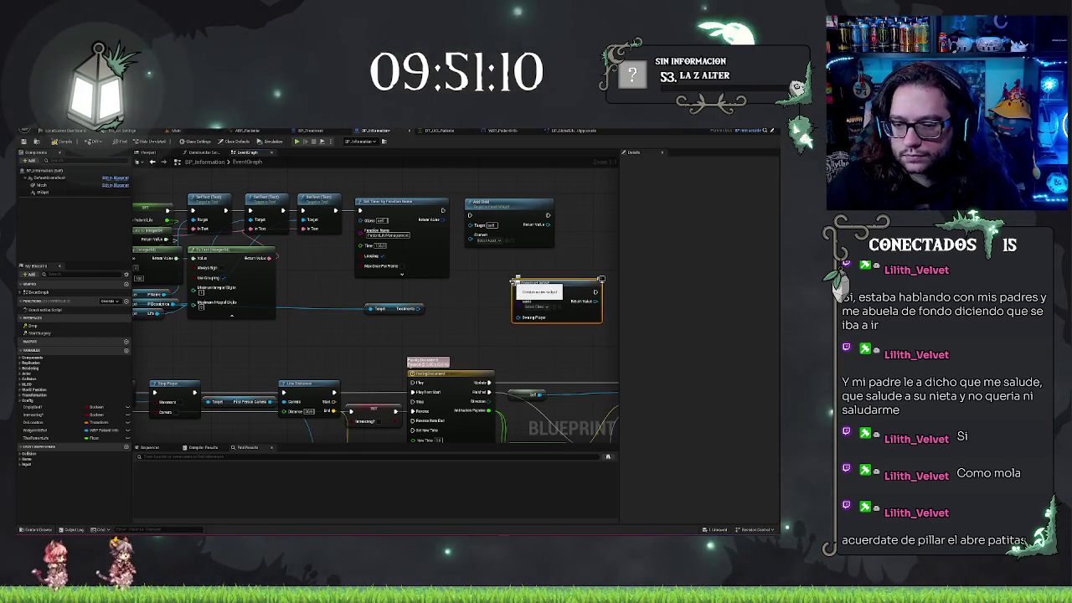
left_click_drag(600, 278, 553, 264)
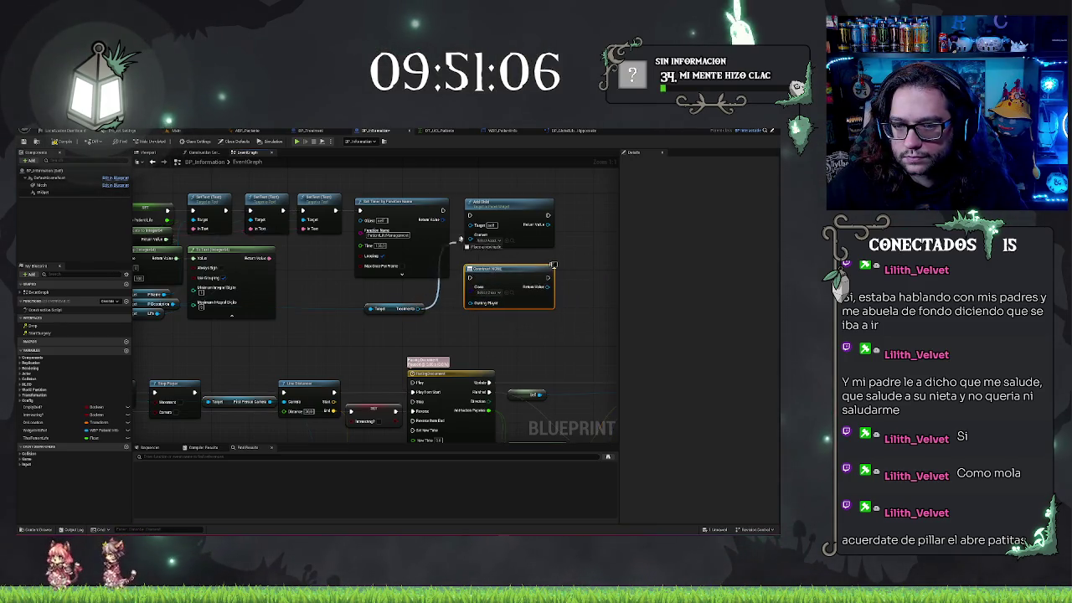
left_click_drag(477, 216, 567, 219)
left_click_drag(494, 266, 488, 204)
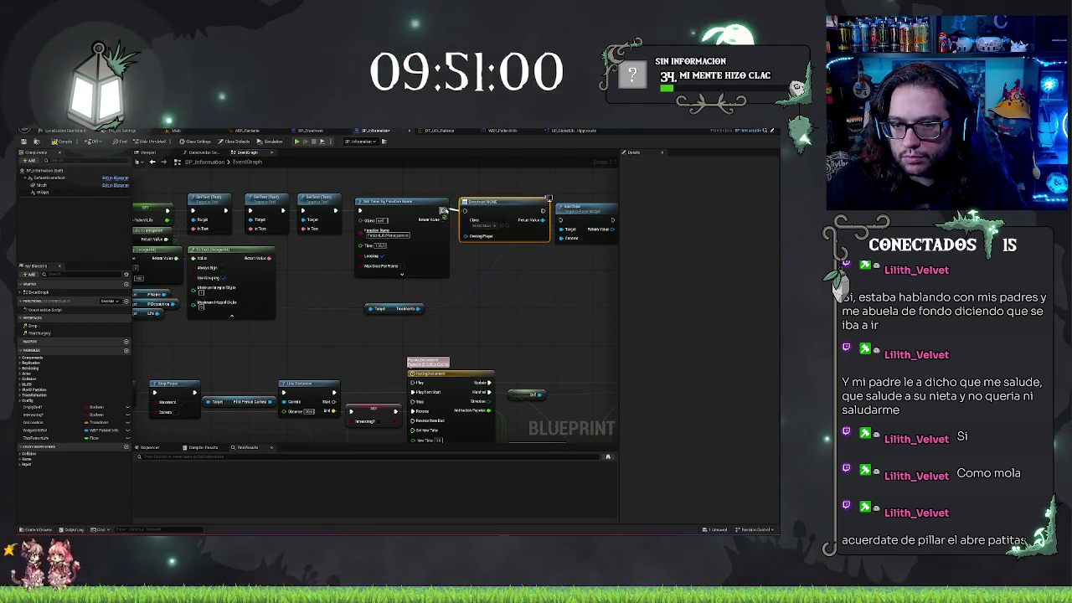
left_click(504, 194)
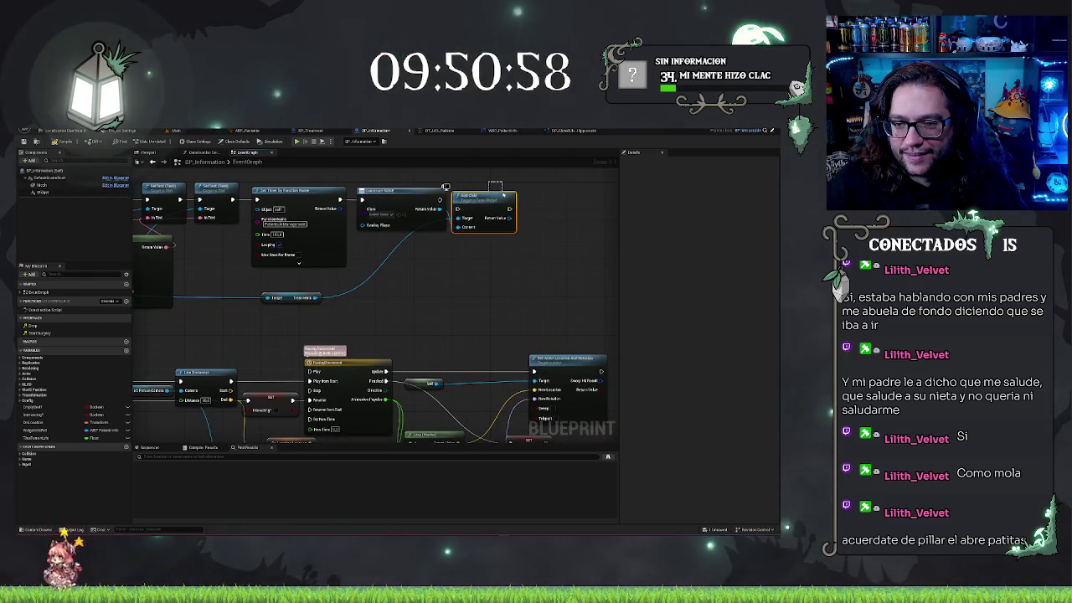
Step: Add a For Each Loop off the enum array and slot it between Set Timer and Construct
left_click_drag(504, 195, 509, 184)
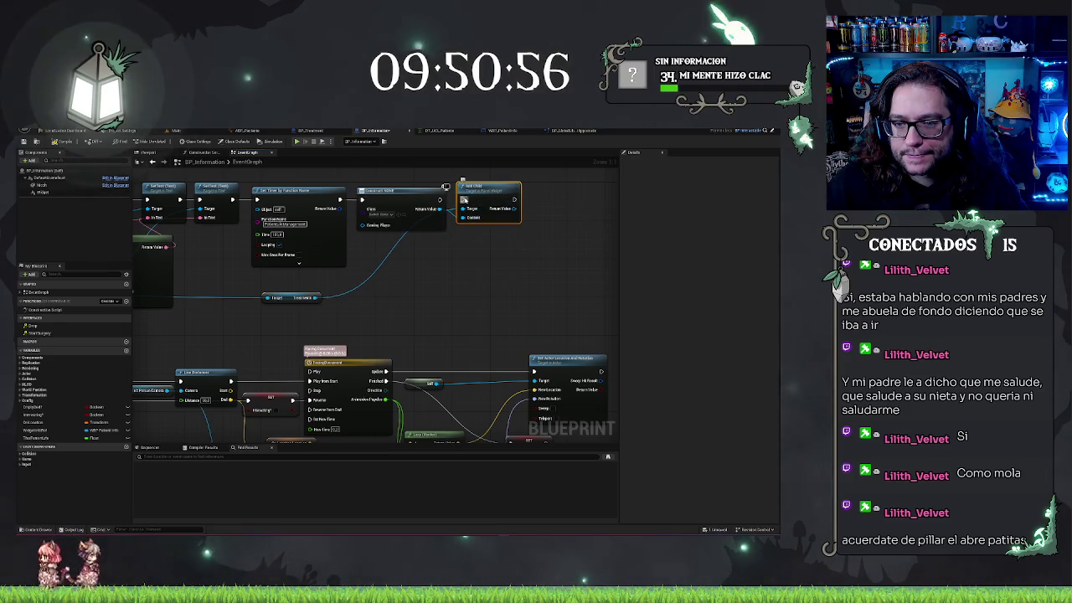
left_click_drag(406, 261, 377, 297)
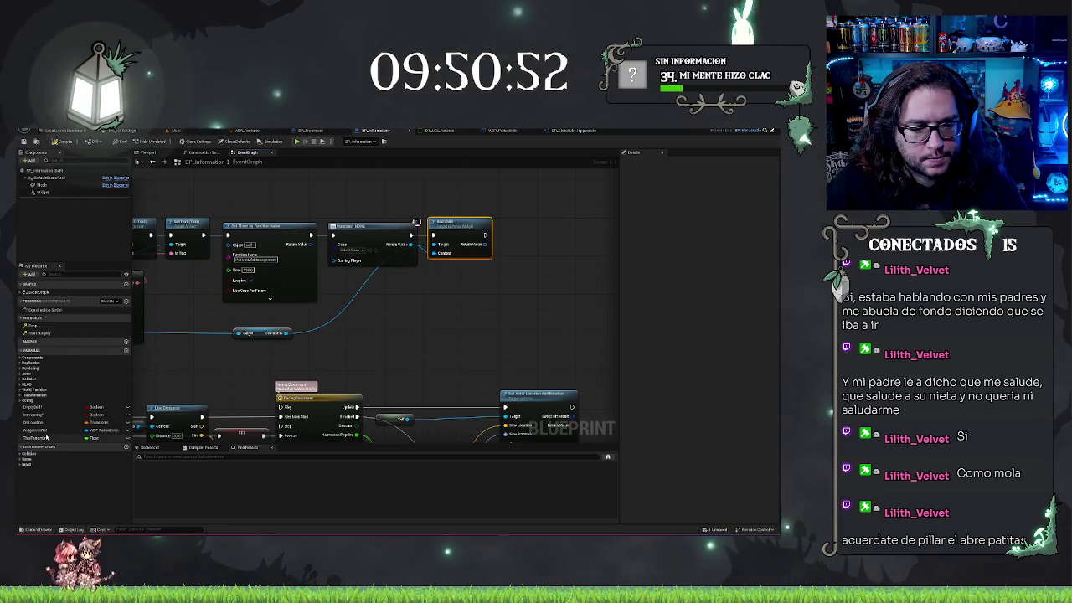
mouse_move(384, 338)
left_mouse_down()
mouse_move(345, 253)
mouse_move(403, 261)
left_mouse_up()
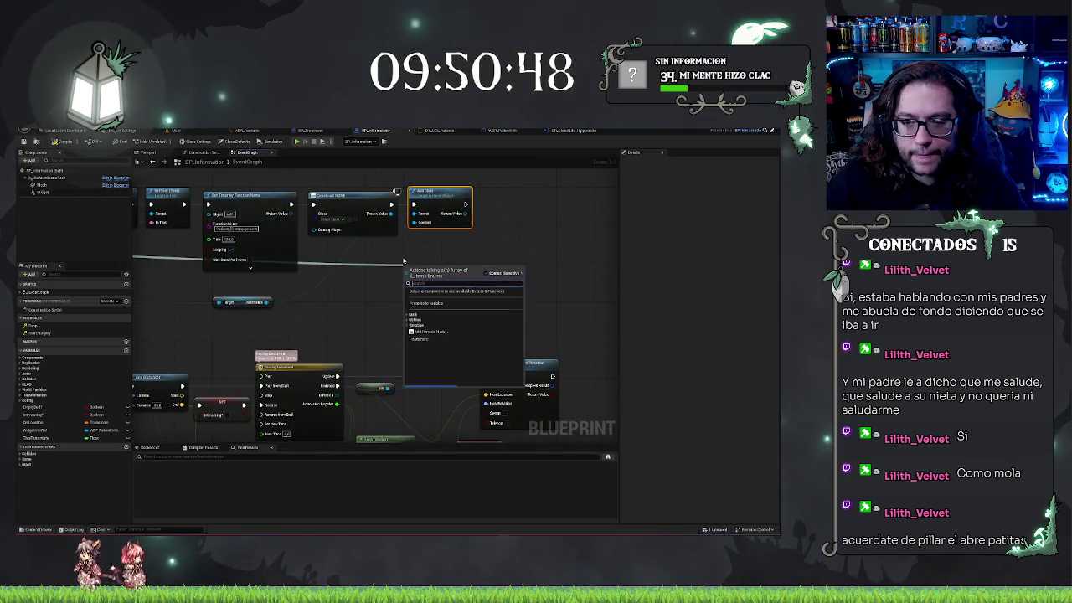
key("Down")
key("Return")
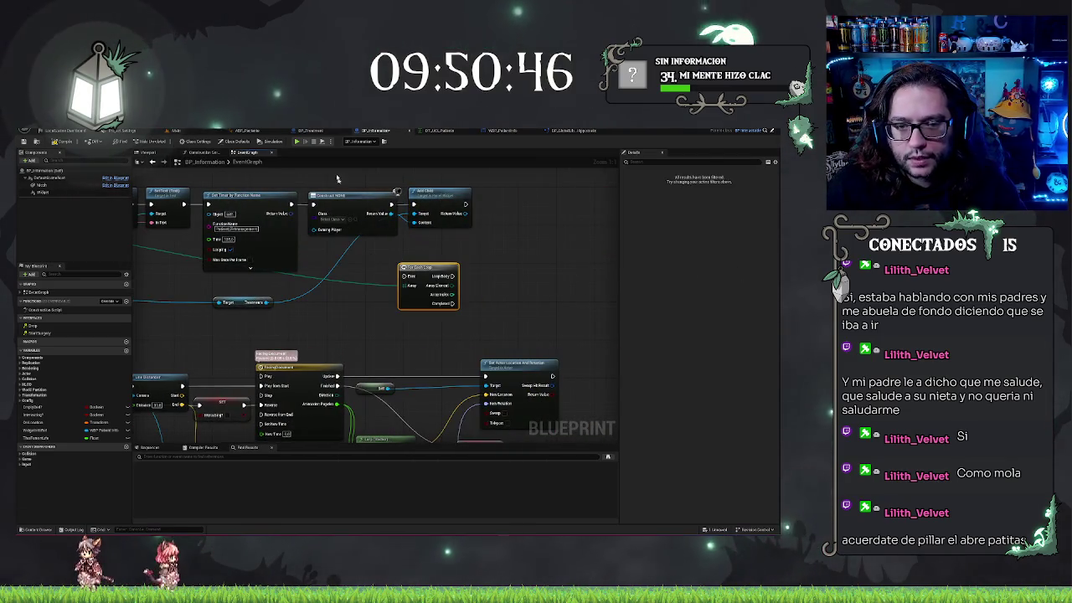
left_click_drag(338, 179, 490, 225)
left_click_drag(409, 216, 490, 216)
mouse_move(424, 267)
left_mouse_down()
mouse_move(335, 225)
mouse_move(333, 195)
left_mouse_up()
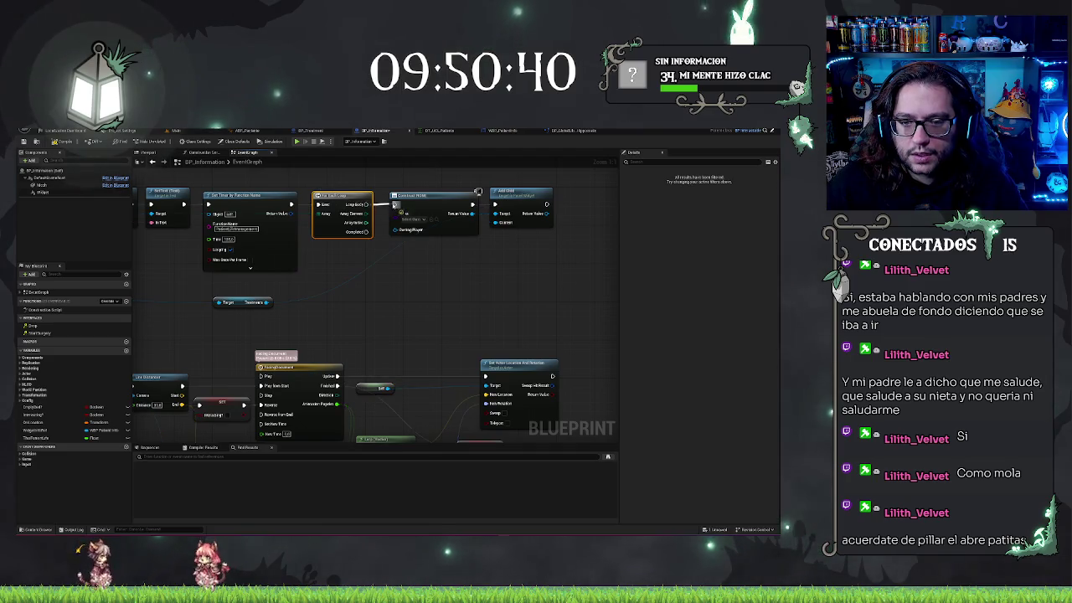
left_click_drag(411, 274, 453, 290)
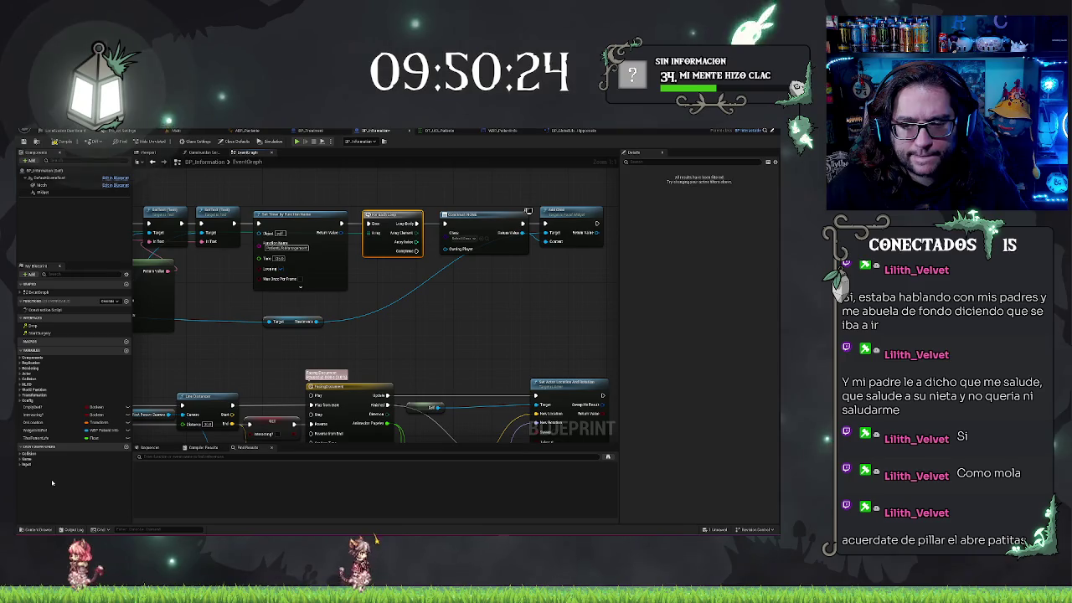
left_click_drag(445, 294, 374, 311)
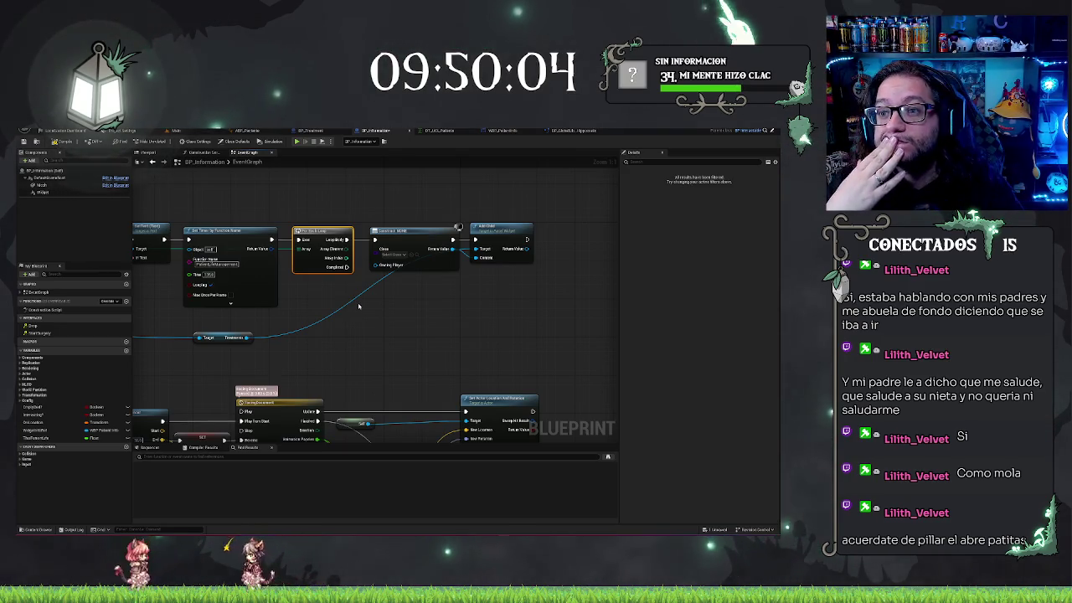
Step: Set the Construct node's class to WBP_Patient_Treatment and pull a wire from Add Child's Return Value
mouse_move(374, 310)
left_mouse_down()
mouse_move(400, 321)
mouse_move(531, 264)
left_mouse_up()
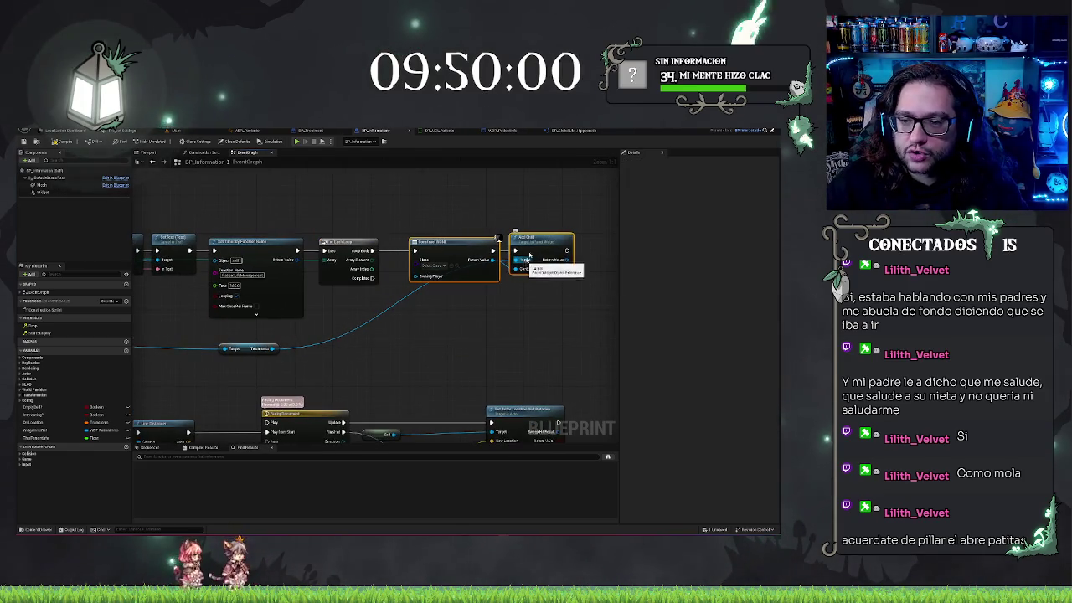
left_click_drag(529, 255, 539, 255)
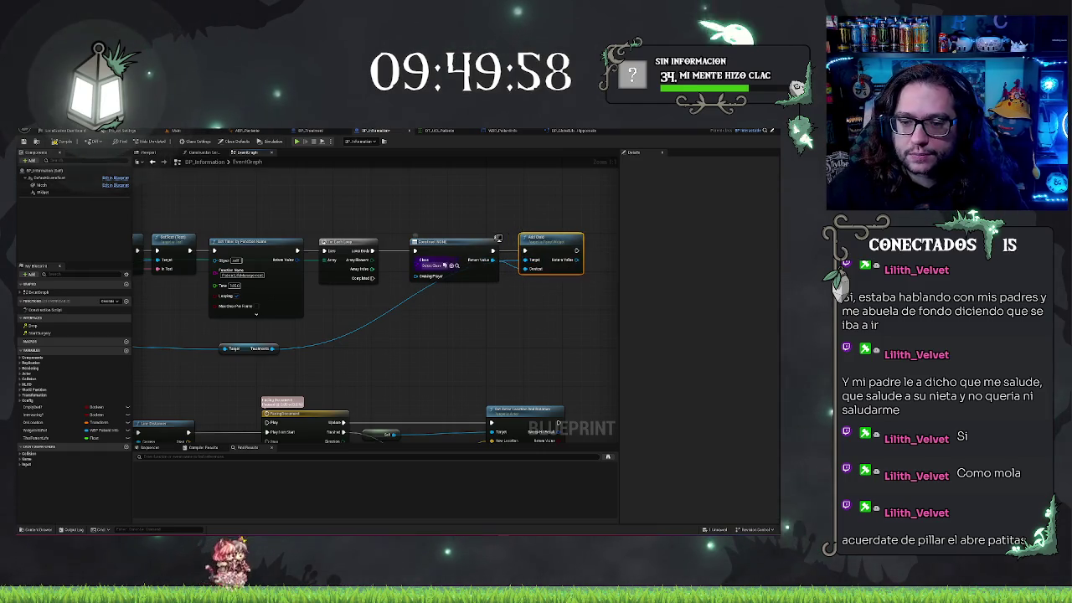
left_click(435, 267)
type("info")
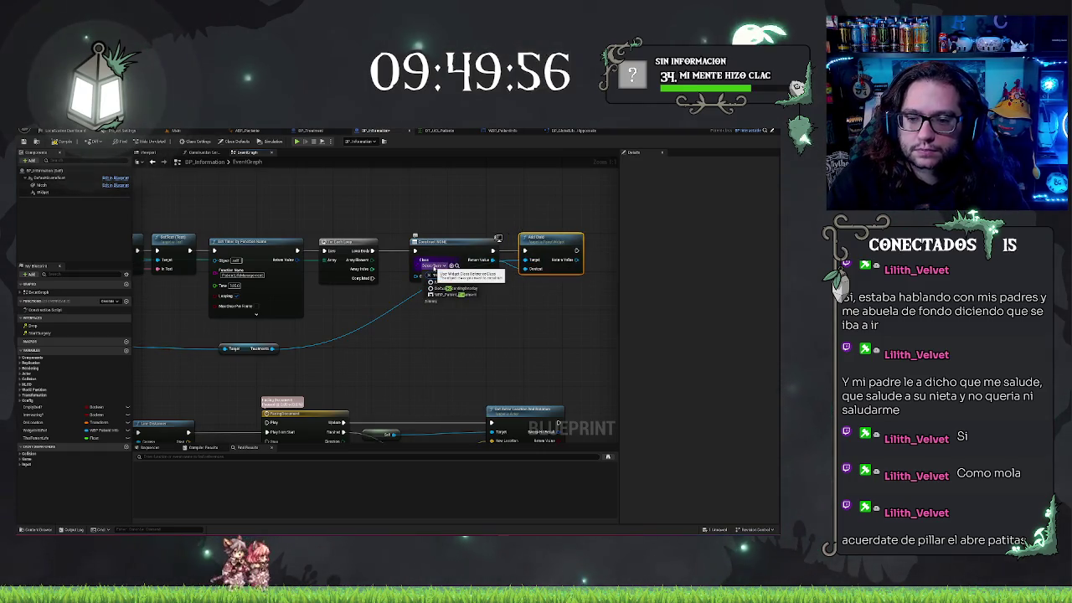
left_click(434, 269)
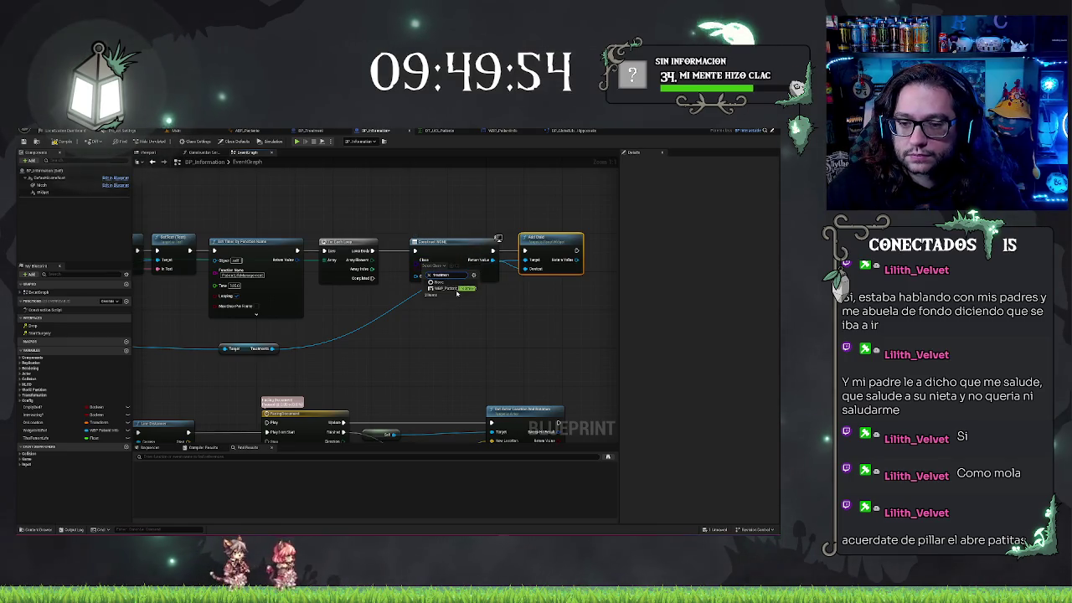
left_click(453, 289)
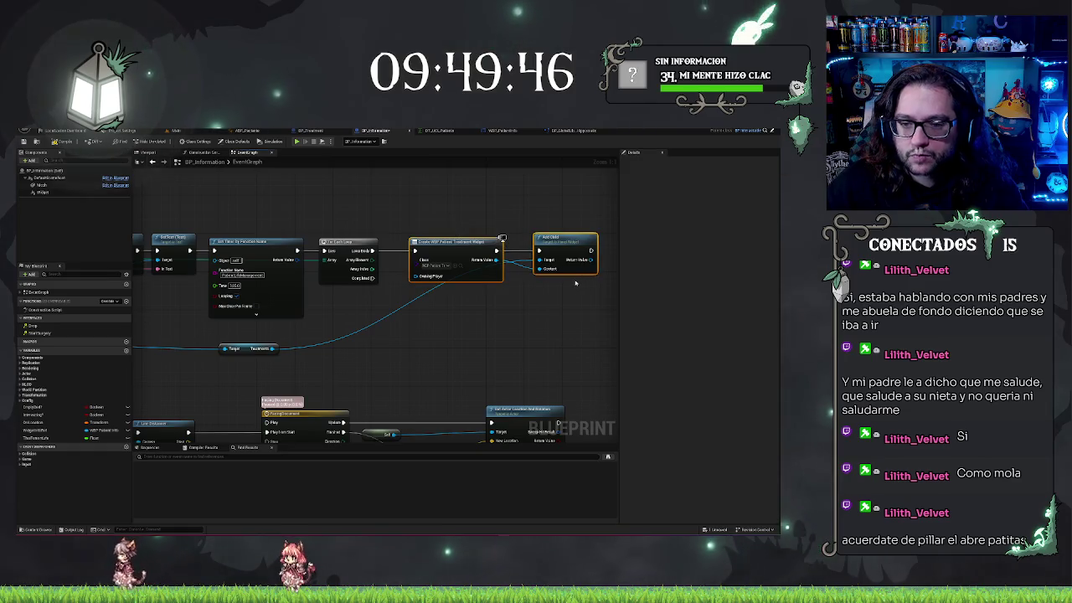
key("Right")
key("Right")
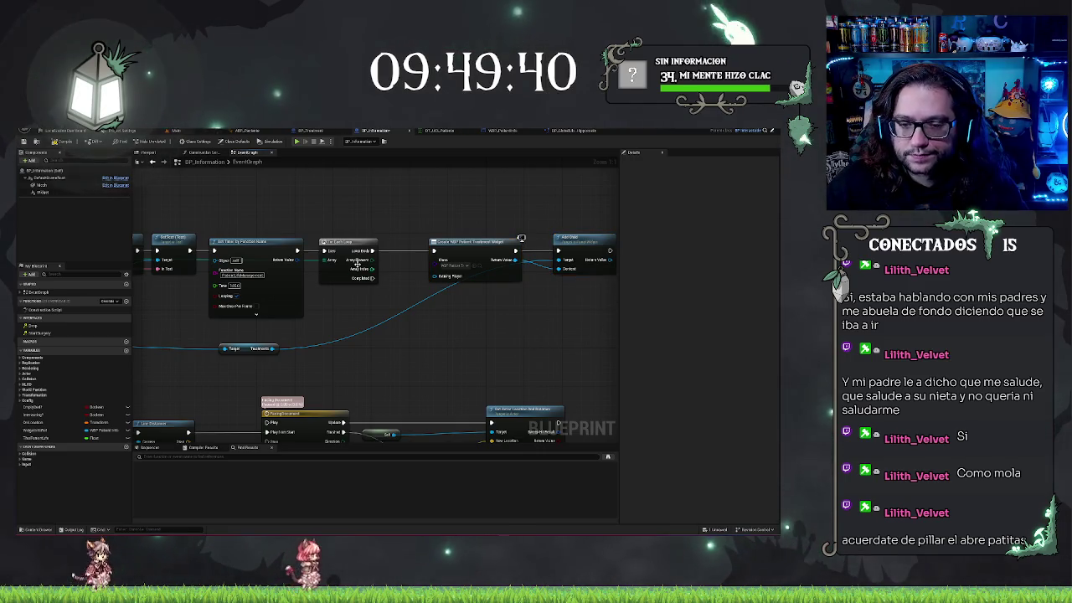
mouse_move(609, 261)
left_mouse_down()
mouse_move(530, 263)
mouse_move(555, 268)
left_mouse_up()
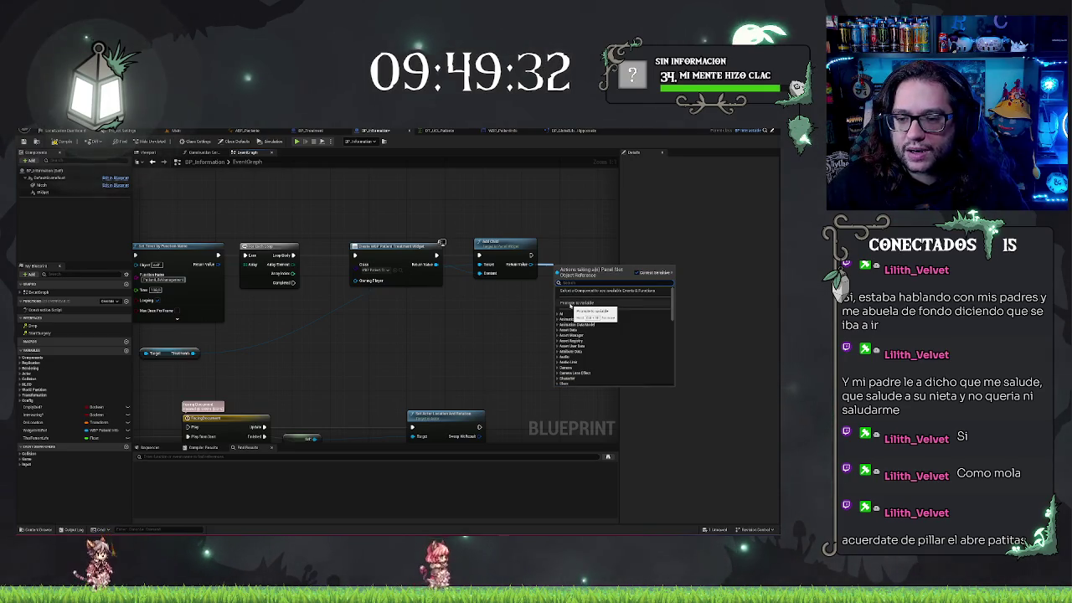
Step: Promote Add Child's Return Value to a new variable named TreatmentWidgetRef
left_click(571, 304)
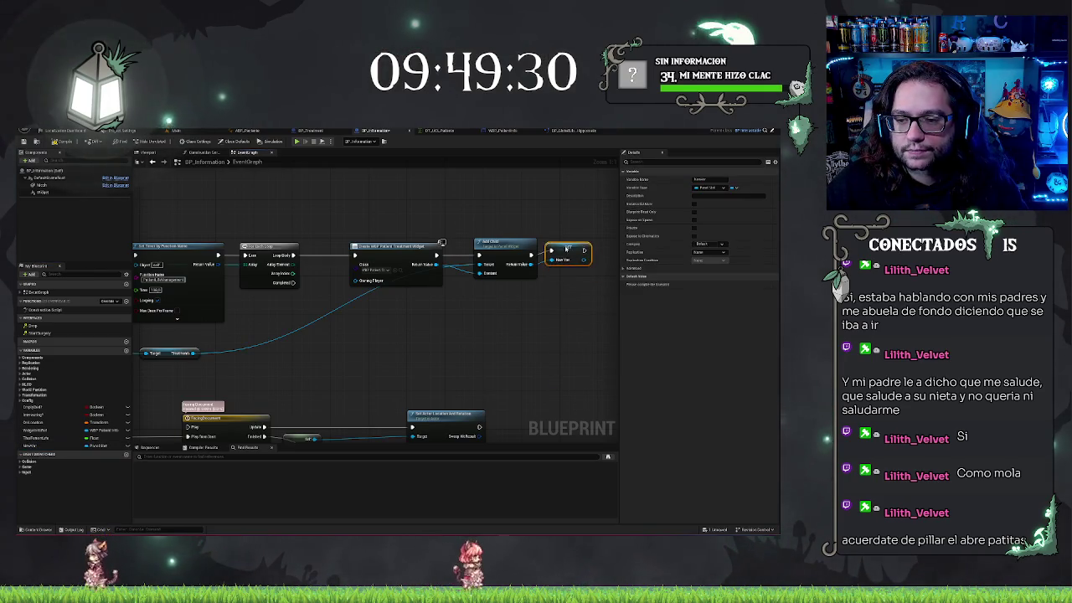
left_click(71, 445)
type("Treat")
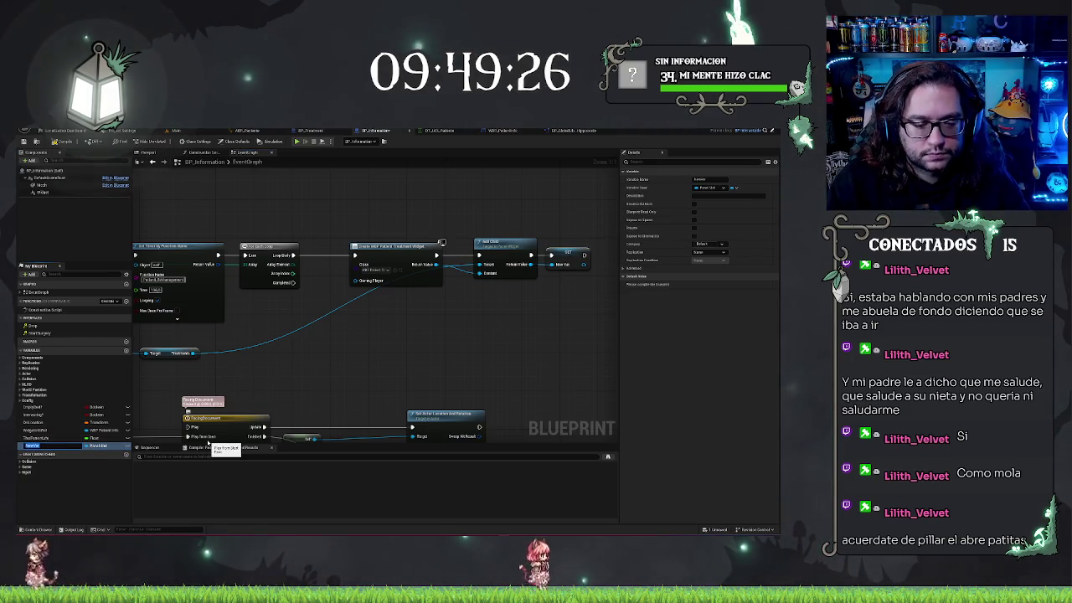
type("mentWidget")
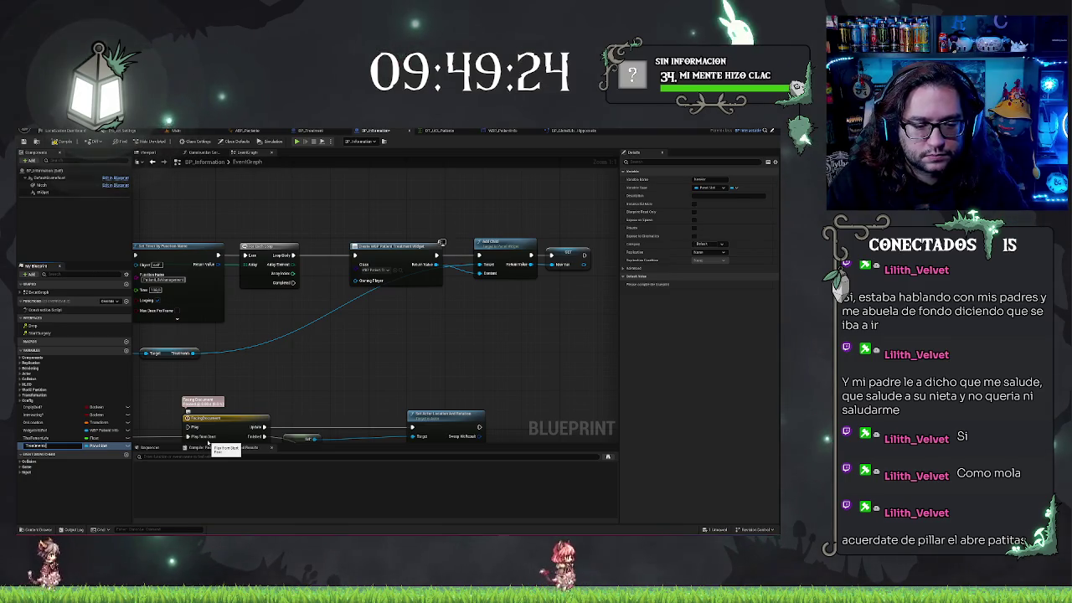
type("Ref")
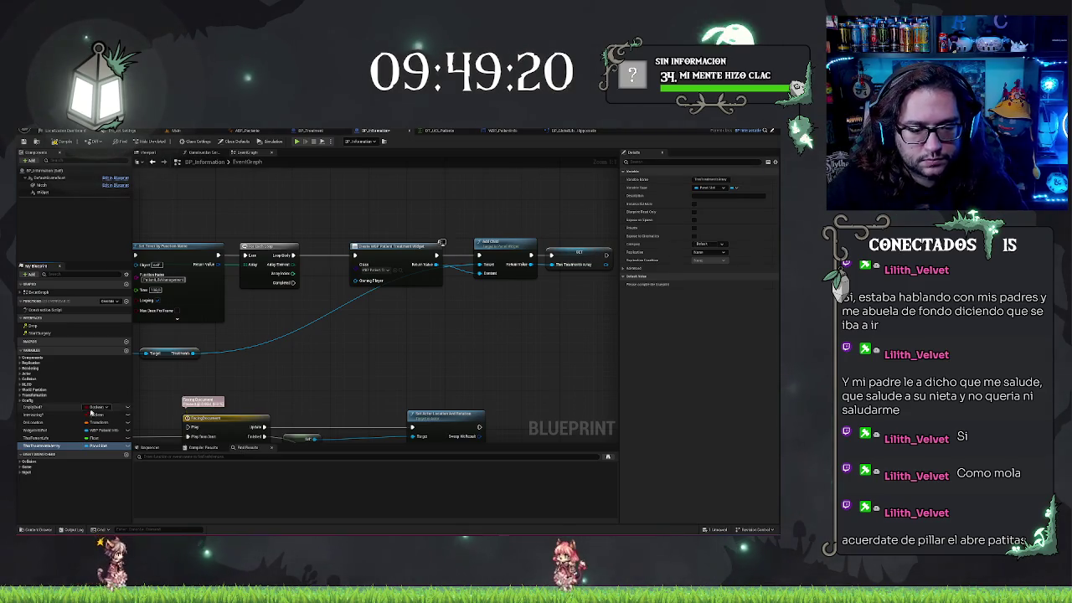
key("Return")
Step: Attempt switching the variable to an Array container, cancel the warning, and delete its Set node
left_click(109, 445)
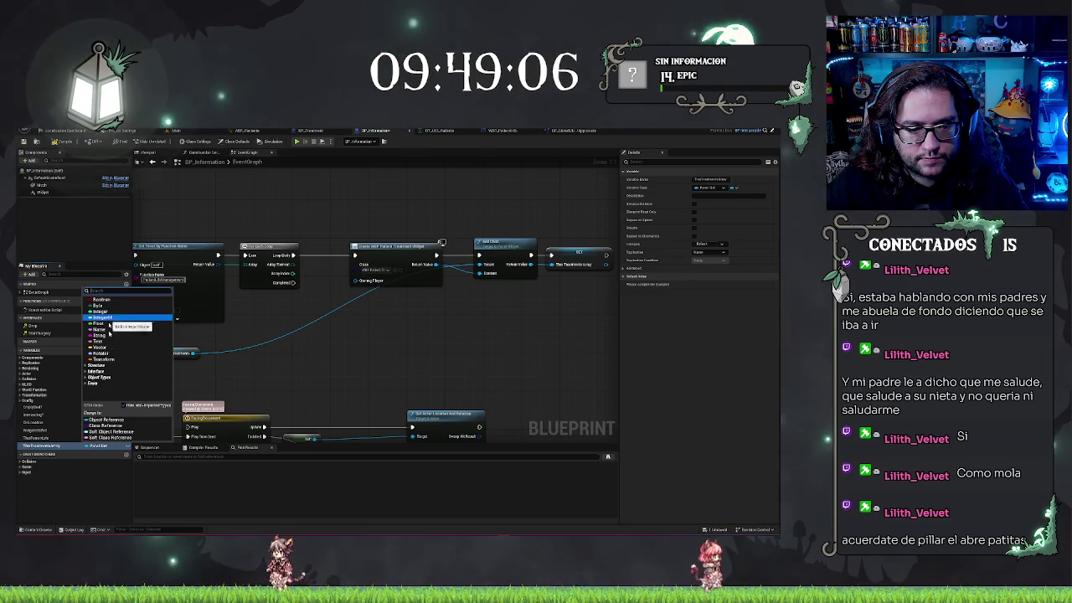
left_click(107, 445)
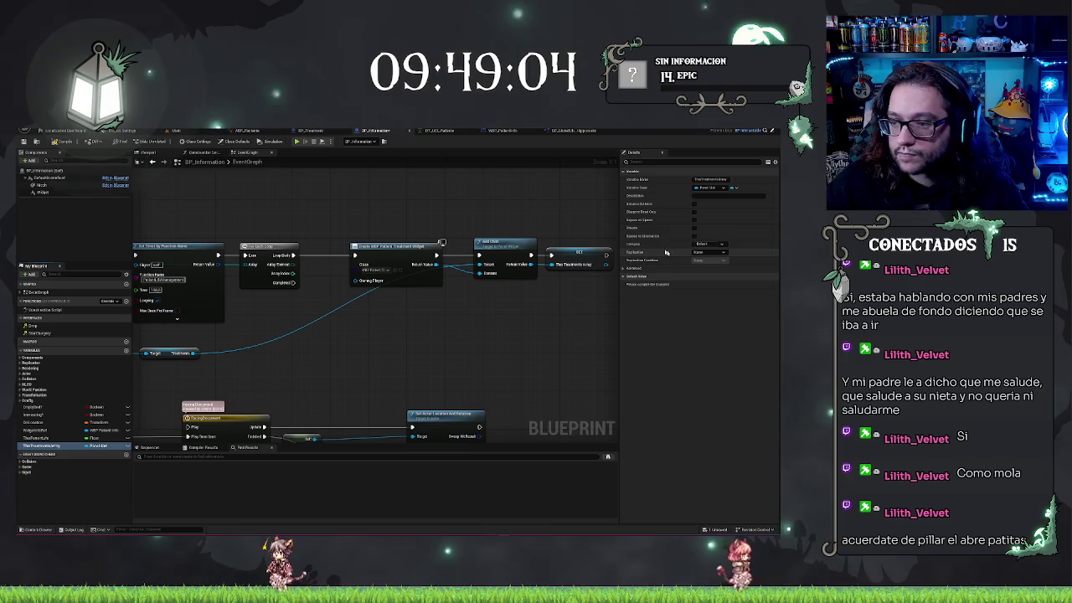
left_click(734, 187)
left_click(730, 210)
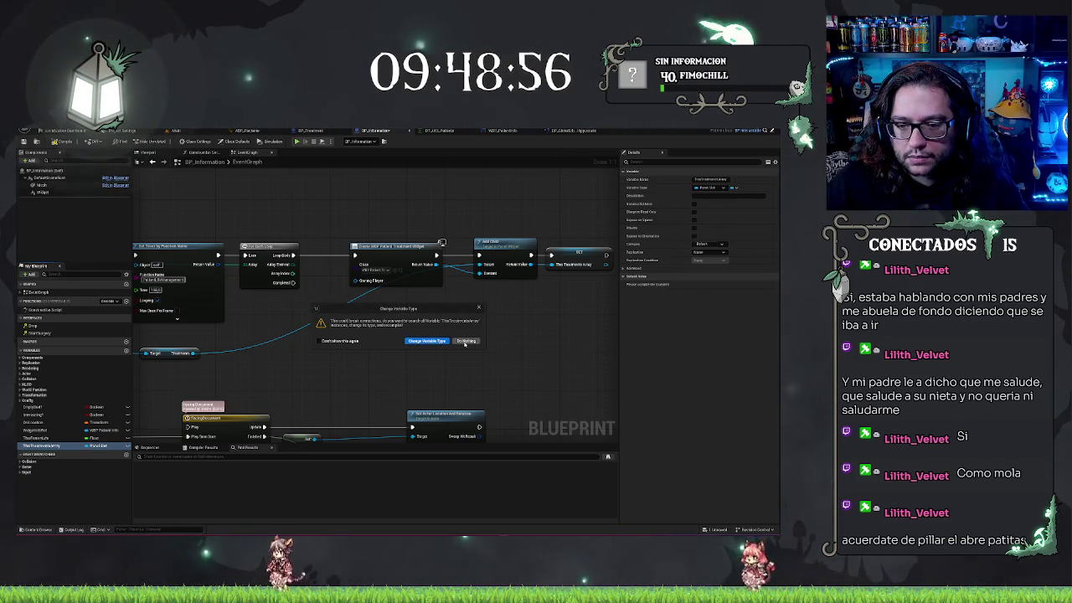
left_click(465, 342)
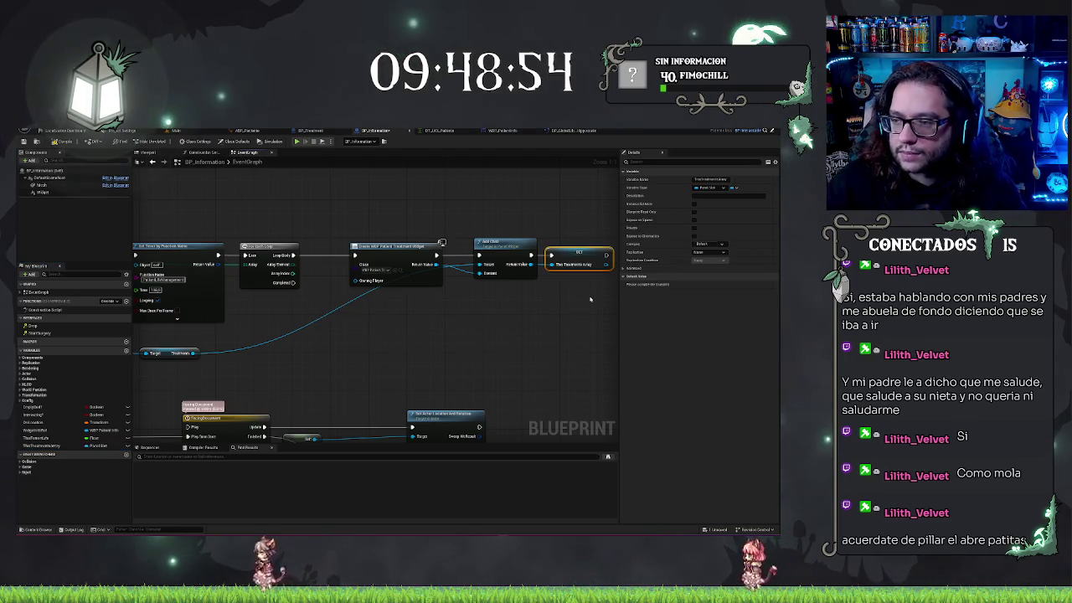
key("Delete")
Step: Make TheTreatmentArray an array variable and place its getter near Add Child
left_click(48, 446)
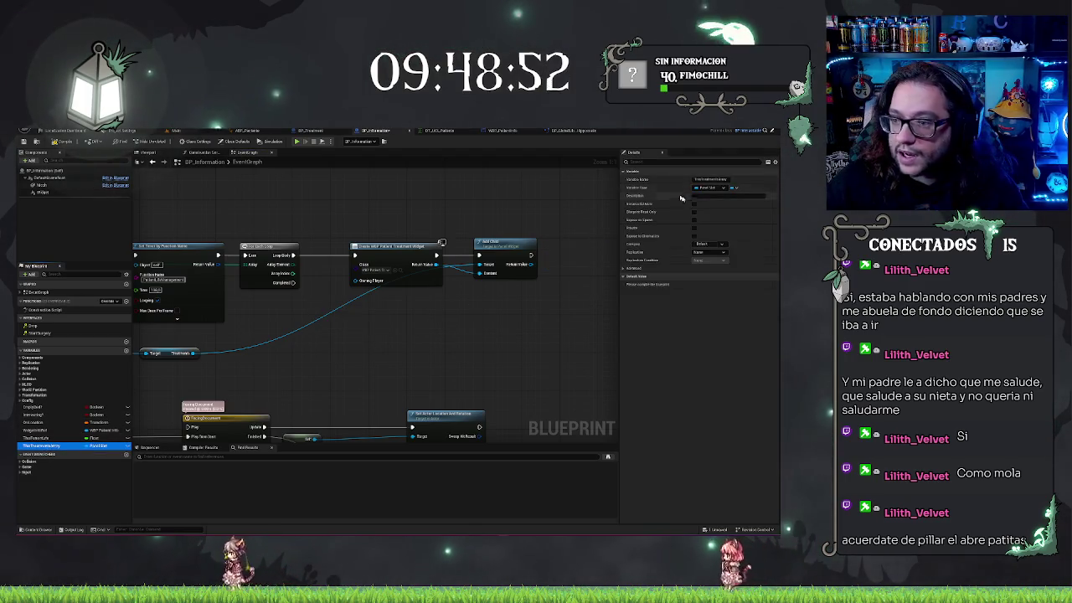
left_click(733, 188)
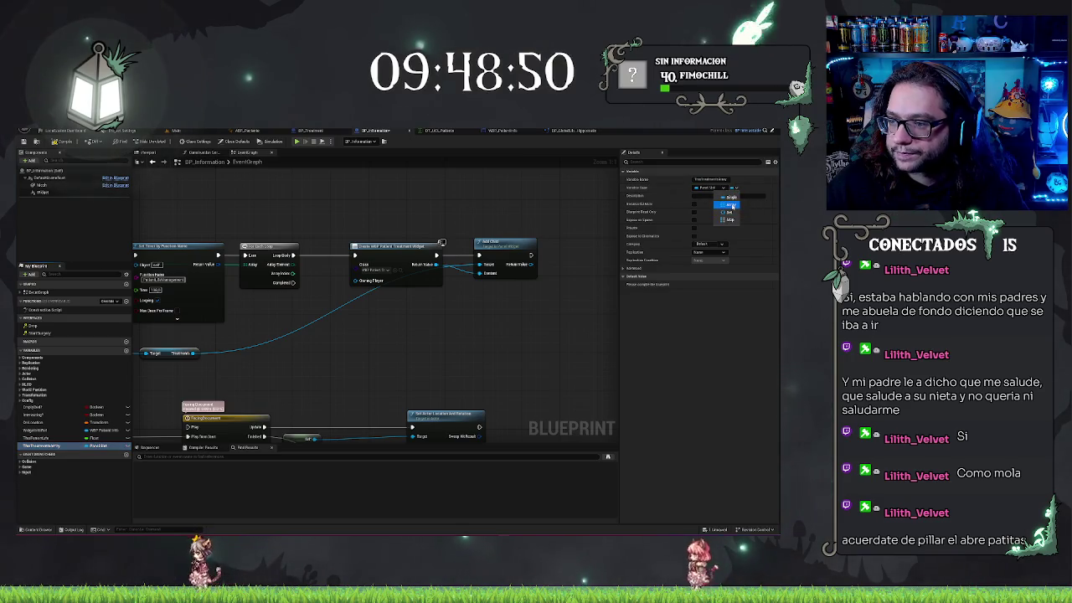
left_click(731, 205)
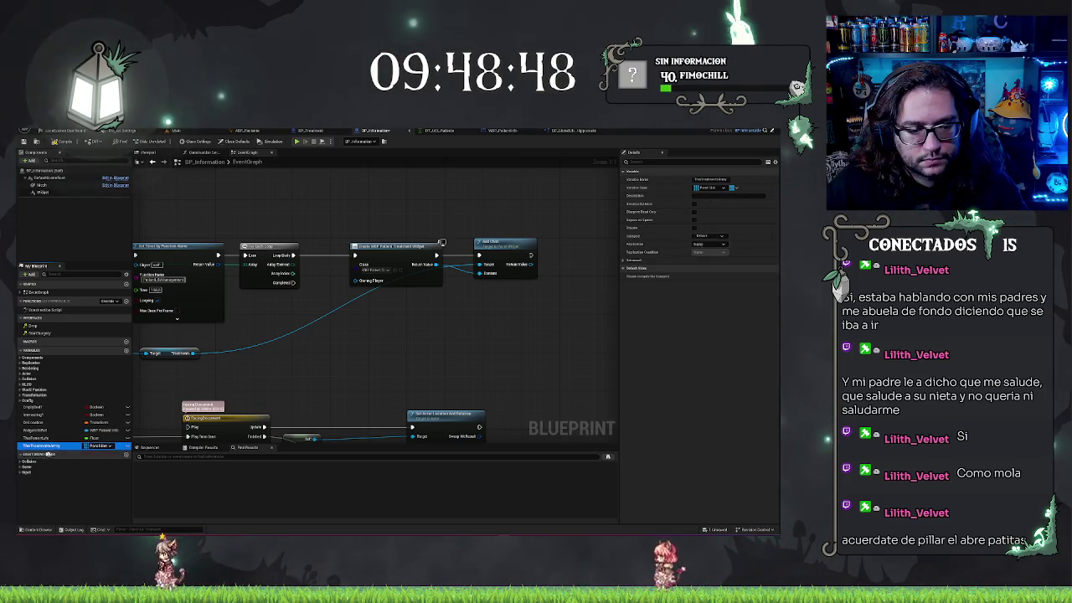
mouse_move(48, 453)
left_mouse_down()
mouse_move(490, 311)
mouse_move(532, 321)
mouse_move(557, 293)
left_mouse_up()
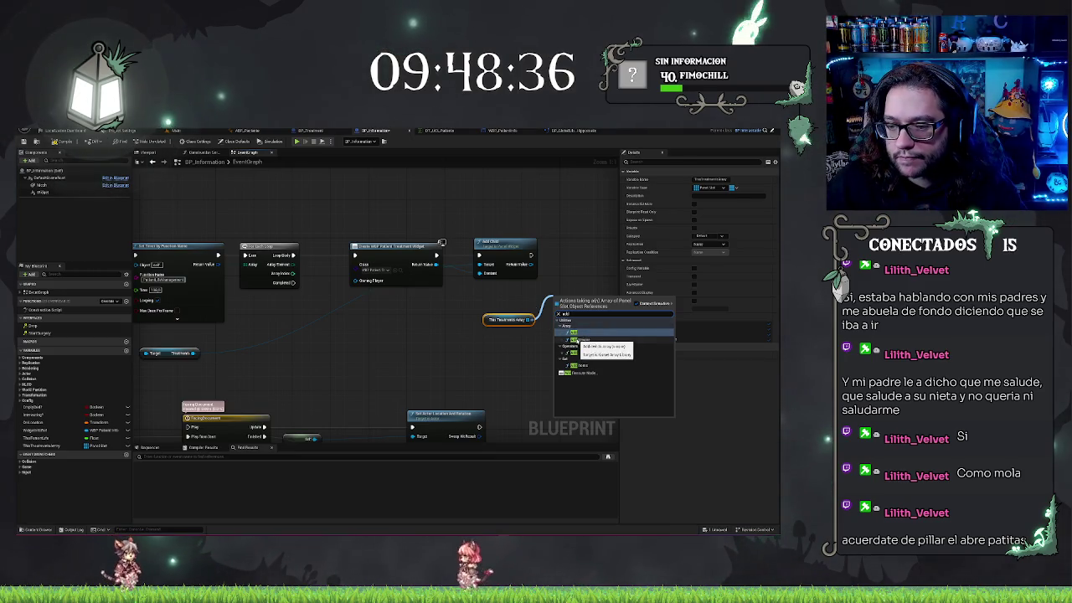
Step: Add an array ADD node beside Add Child and chain its execution
left_click(577, 340)
mouse_move(569, 303)
left_mouse_down()
mouse_move(569, 255)
mouse_move(437, 264)
left_mouse_up()
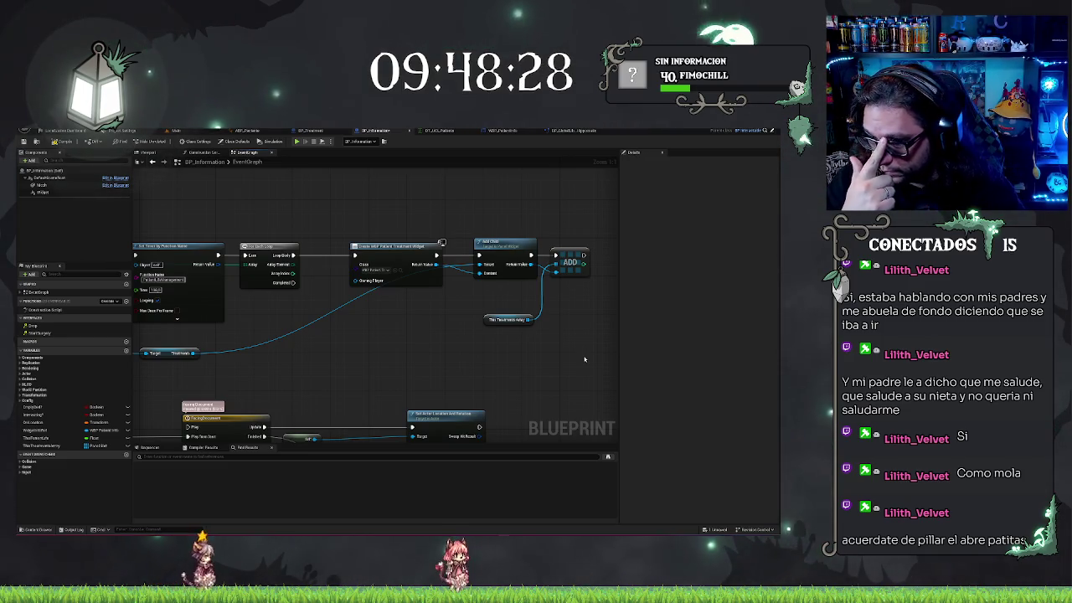
left_click_drag(484, 330, 670, 327)
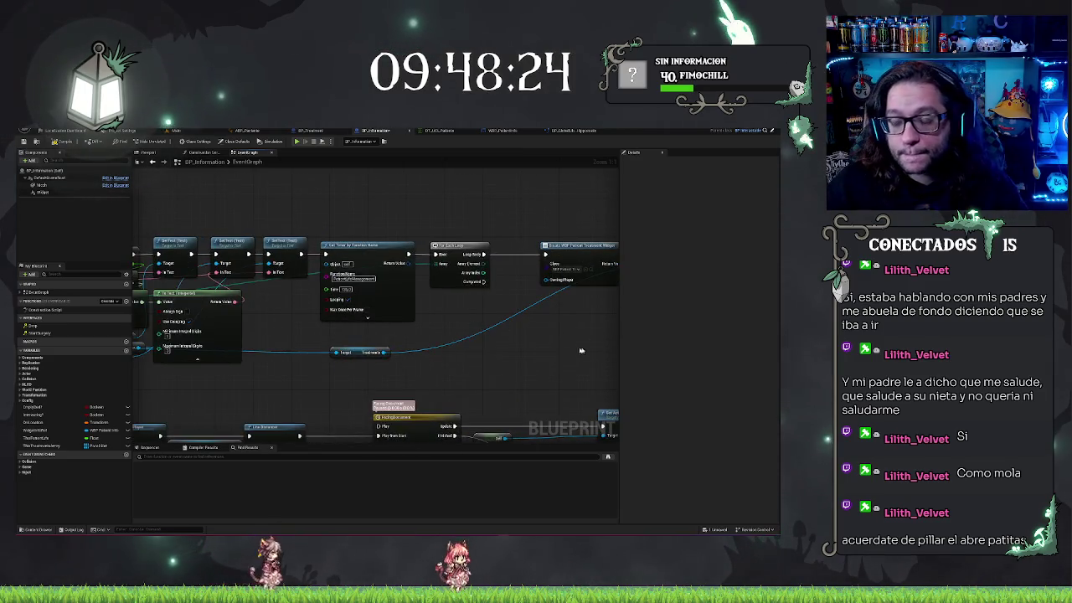
left_click_drag(580, 350, 393, 350)
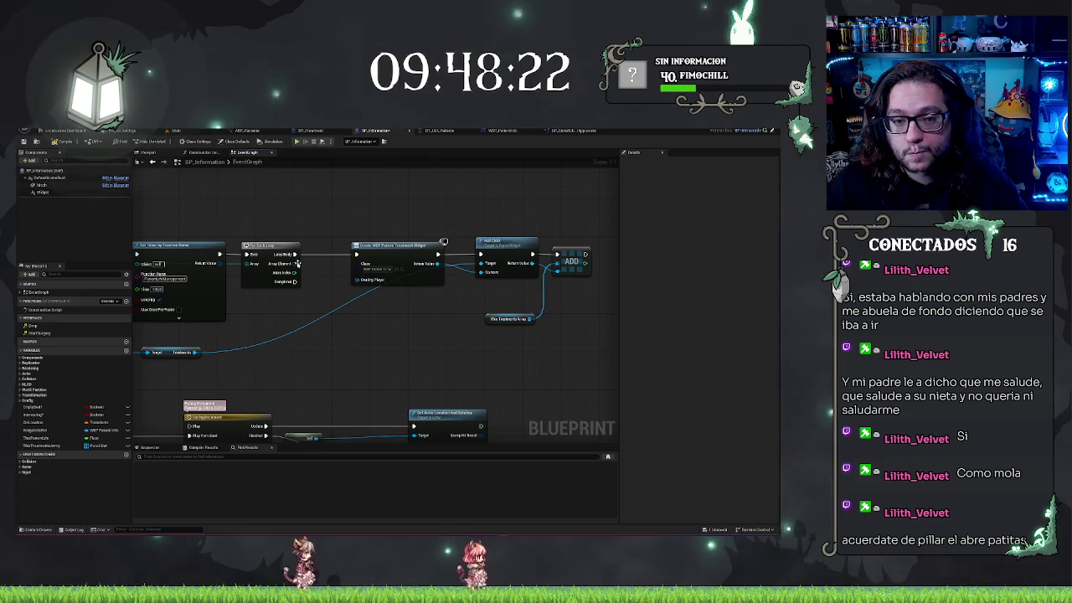
Step: Add a Switch on E_Items node from the loop's Array Element and place it after ADD
left_click_drag(293, 264, 315, 287)
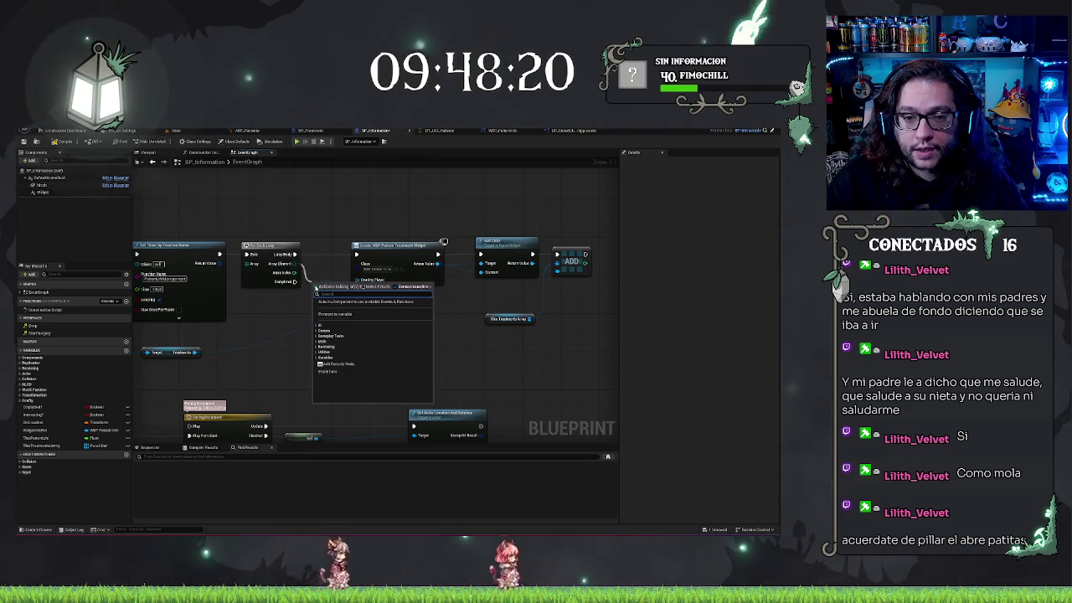
type("swi")
key("Return")
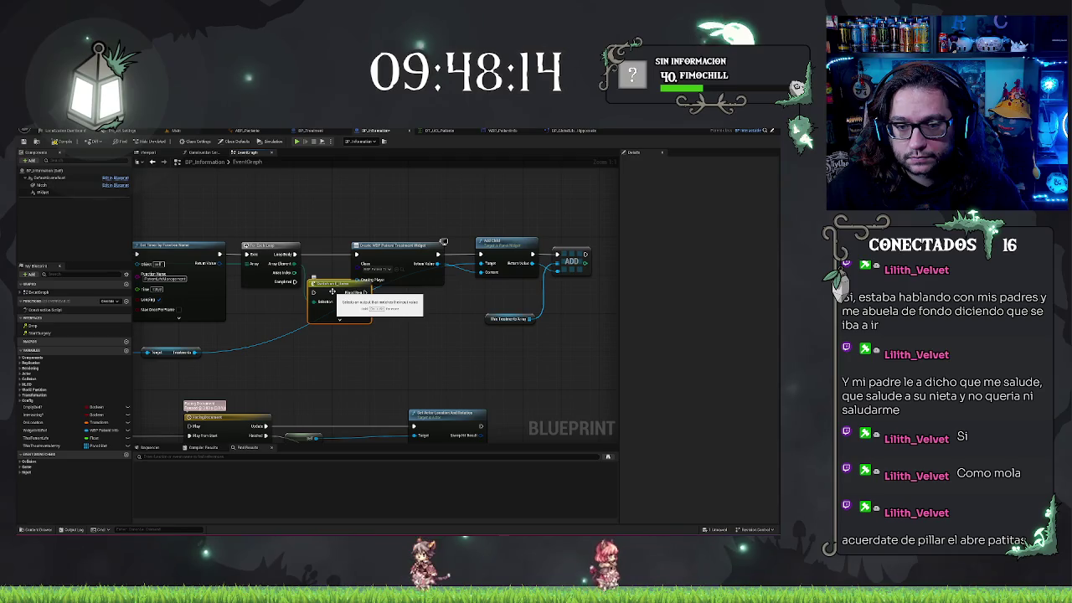
left_click(436, 253)
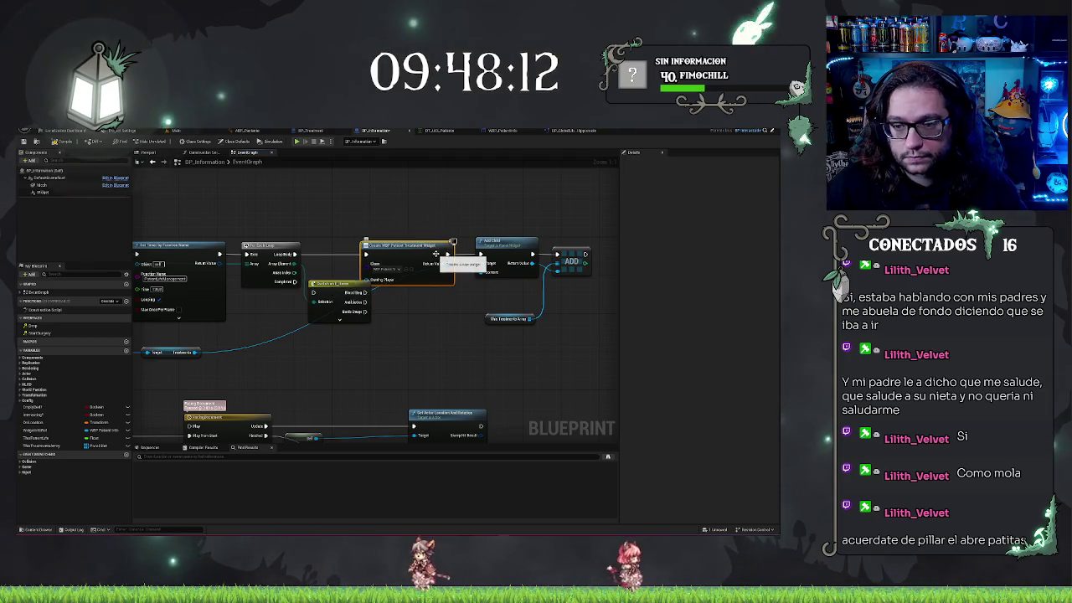
left_click_drag(435, 253, 445, 253)
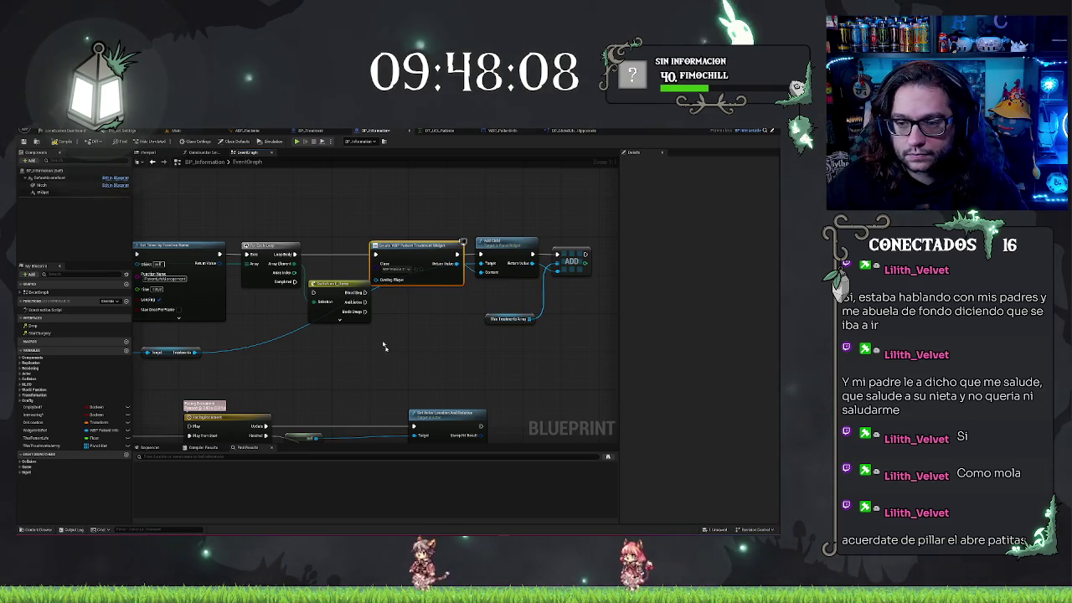
mouse_move(356, 289)
left_mouse_down()
mouse_move(562, 310)
mouse_move(446, 256)
mouse_move(351, 252)
left_mouse_up()
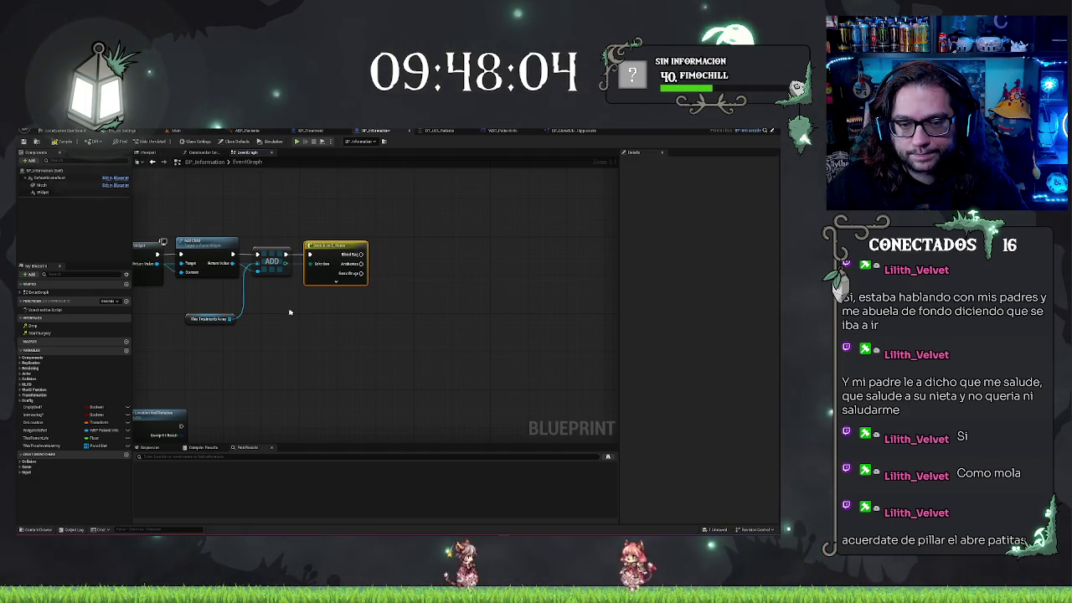
Step: Search Add Child's result actions for 'set name' and 'cont', add nothing, then switch to the level editor
left_click_drag(290, 312, 346, 318)
left_click_drag(288, 269, 371, 325)
type("s")
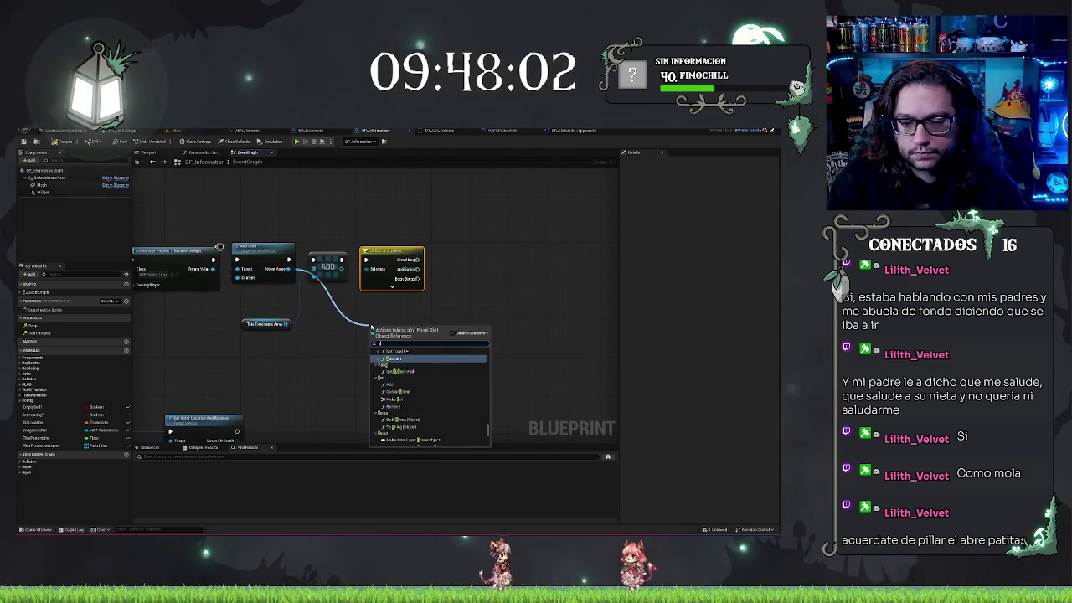
type("et name")
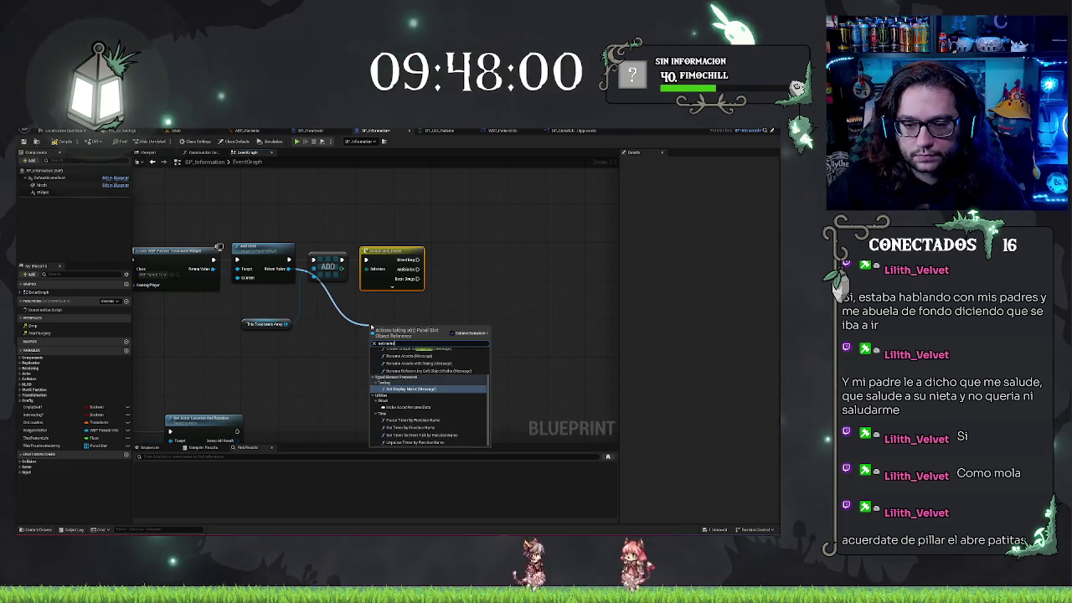
scroll(413, 410, "up", 1)
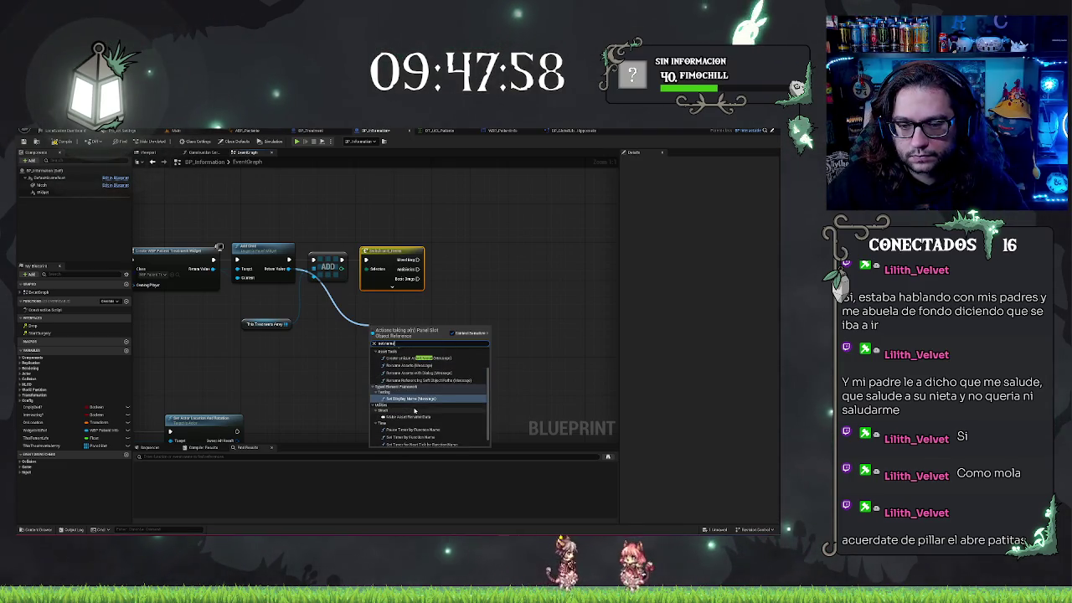
key("BackSpace")
key("BackSpace")
key("BackSpace")
type("cont")
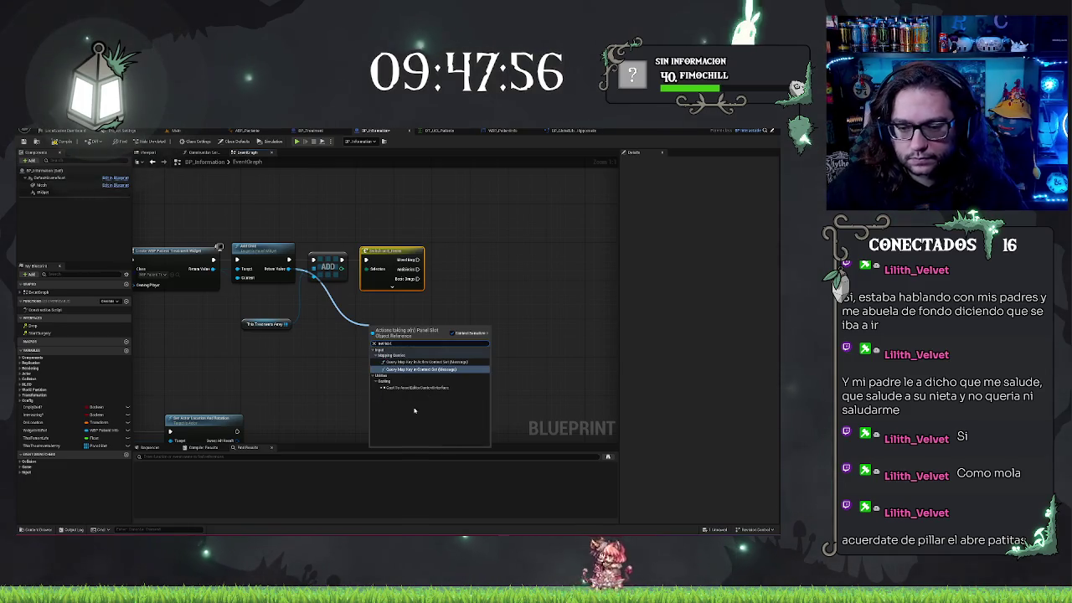
left_click_drag(471, 299, 548, 307)
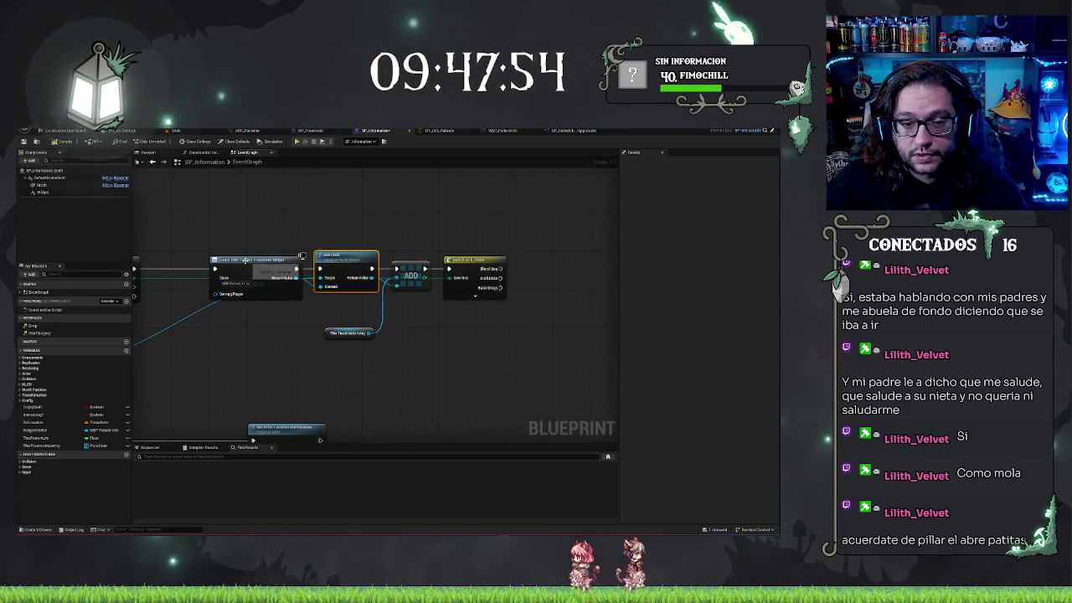
left_click(264, 287)
key("ctrl+Tab")
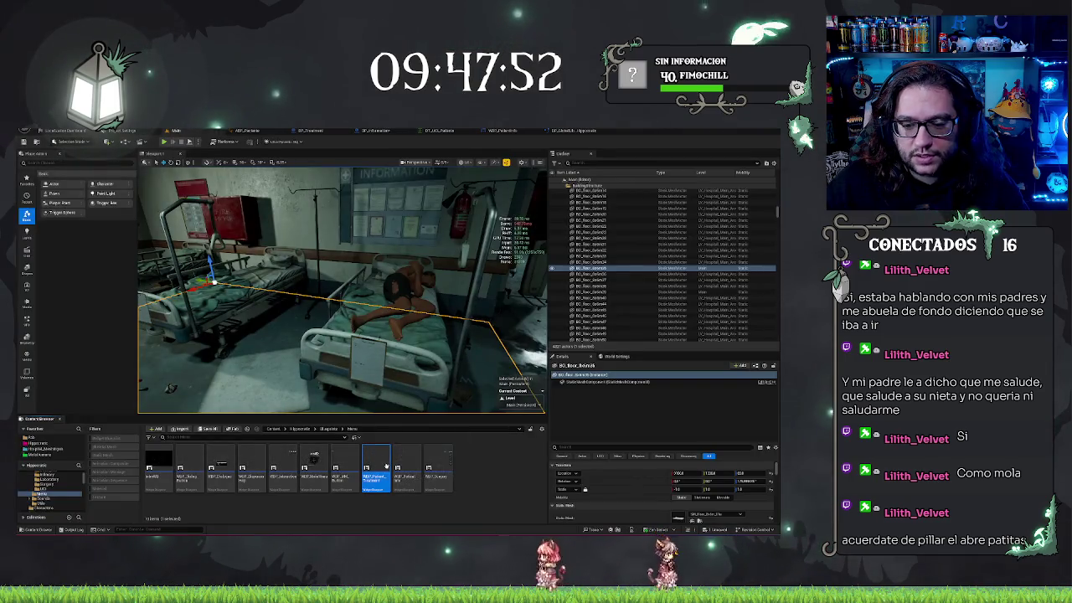
Step: Open WBP_Patient_Treatment, inspect its Text_Name Medicine text, and return to BP_Information's event graph
double_click(387, 468)
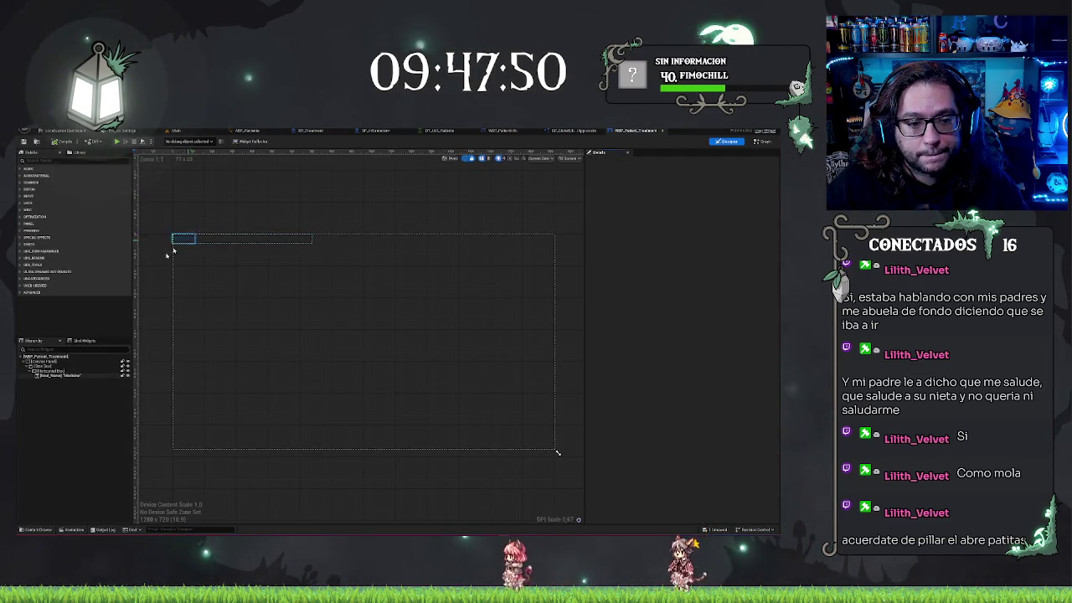
left_click(84, 375)
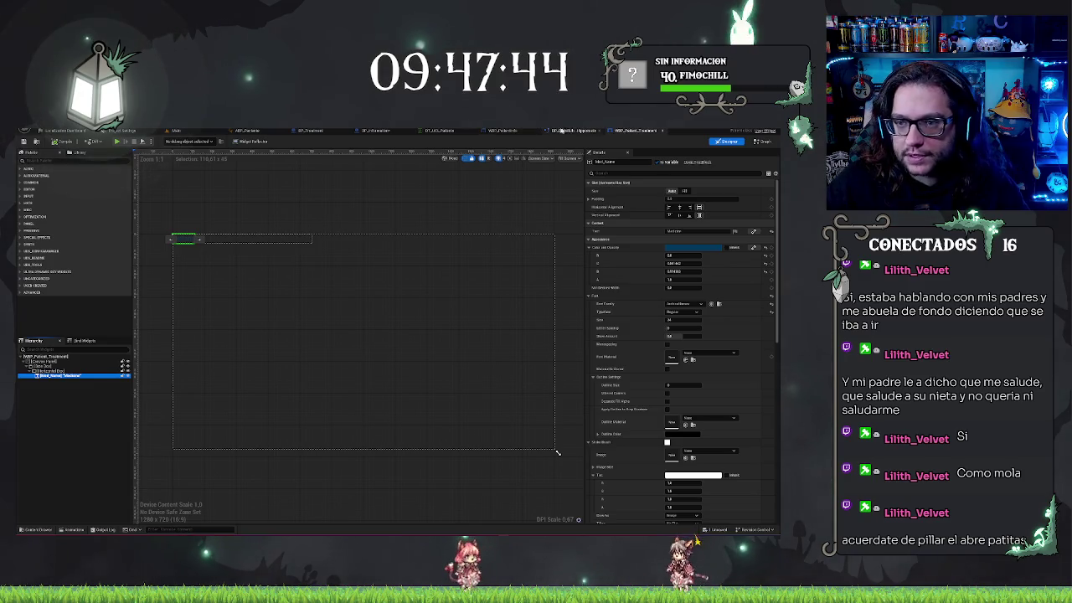
left_click(356, 131)
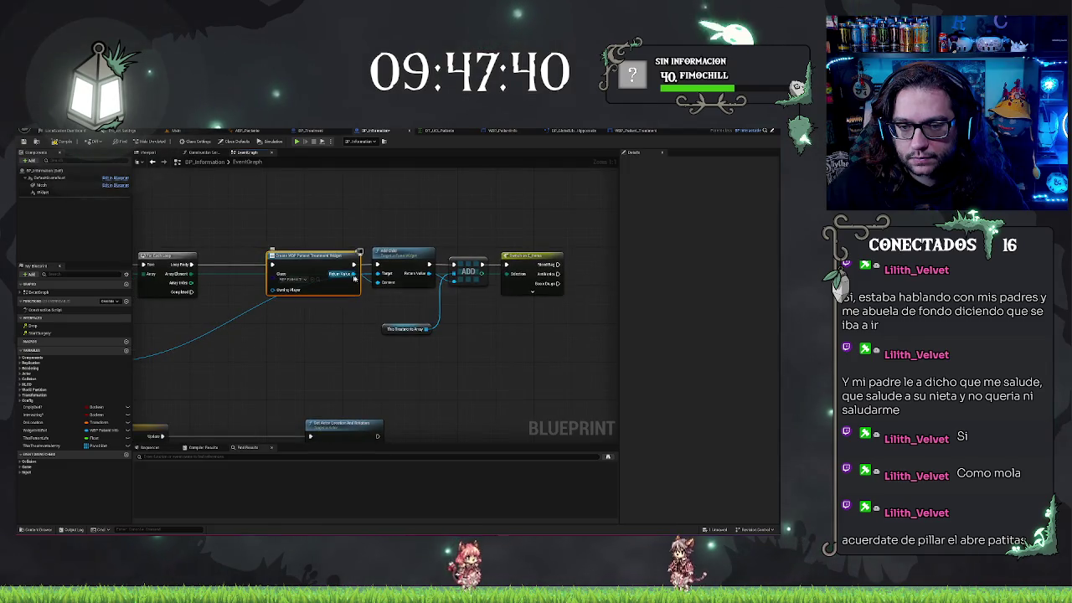
Step: Add a Mod Name getter off the created treatment widget's Return Value
left_click_drag(462, 312, 473, 320)
type("asset")
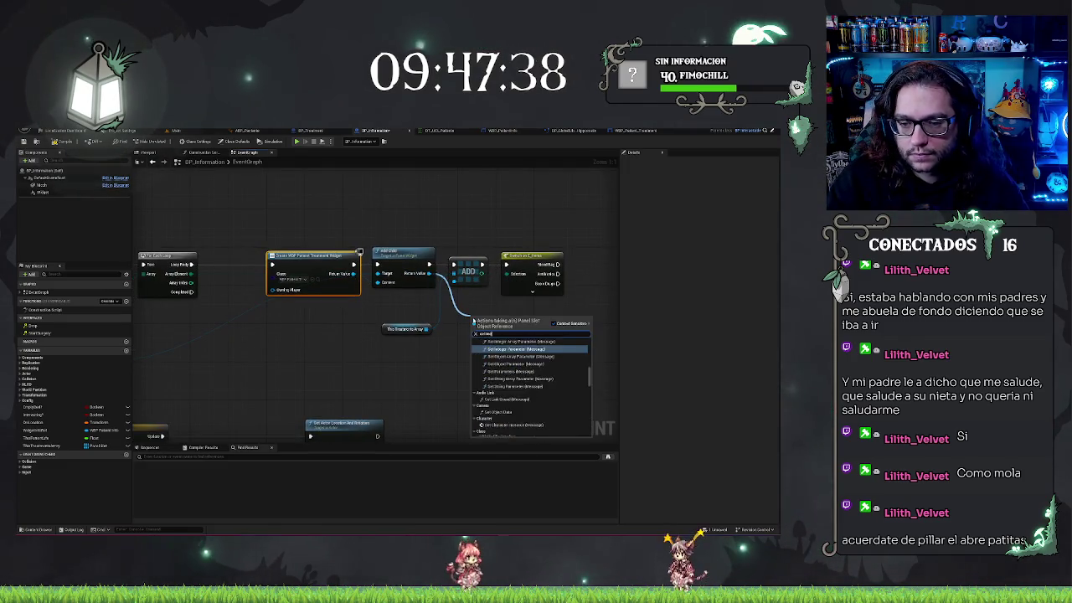
key("BackSpace")
key("BackSpace")
key("BackSpace")
type("getmodme")
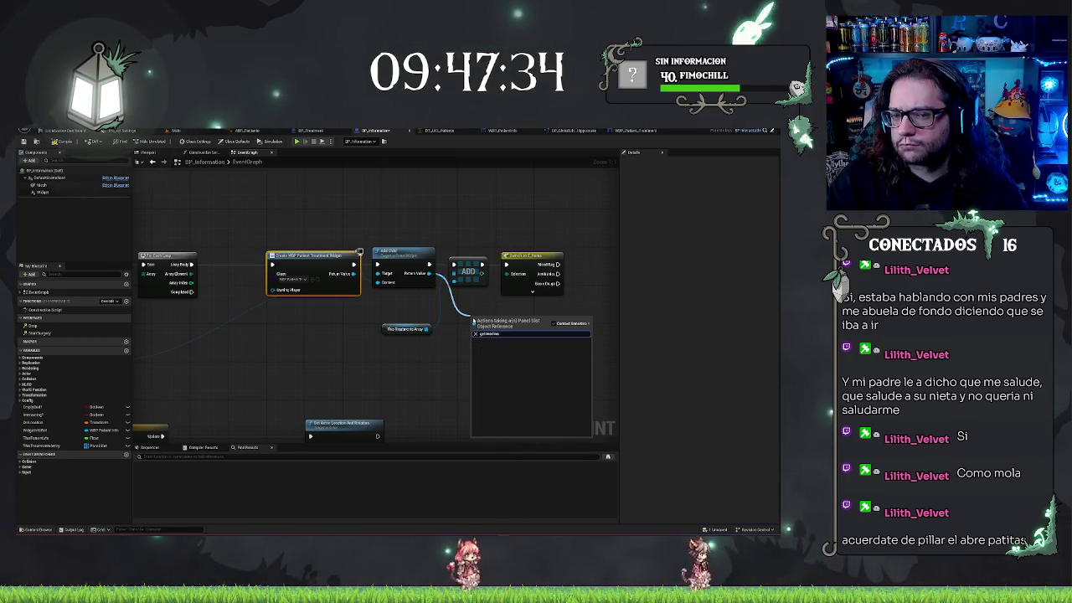
left_click_drag(356, 276, 474, 323)
type("get name")
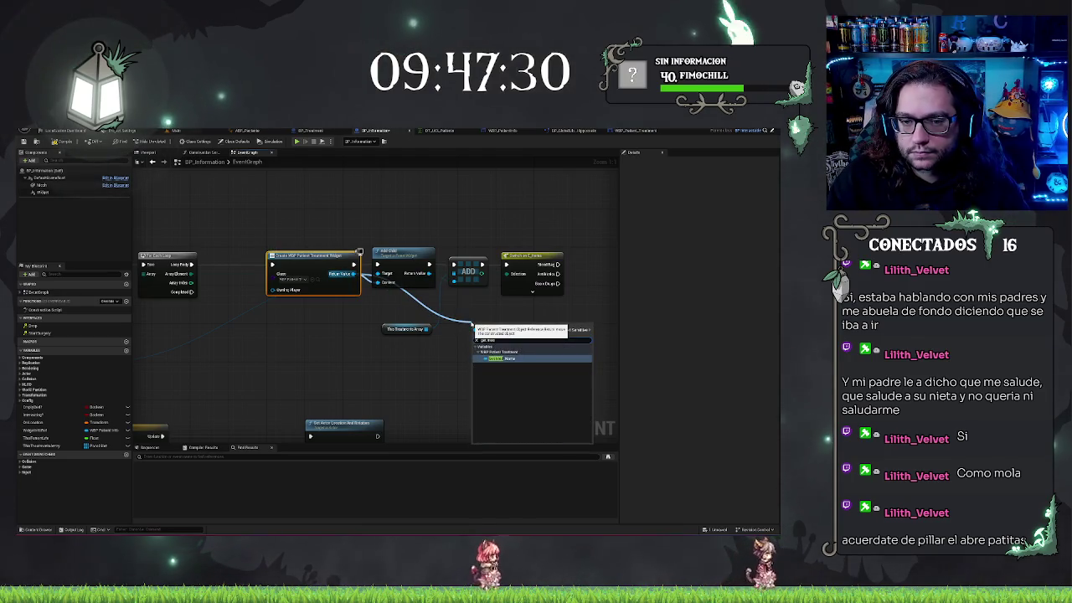
key("Return")
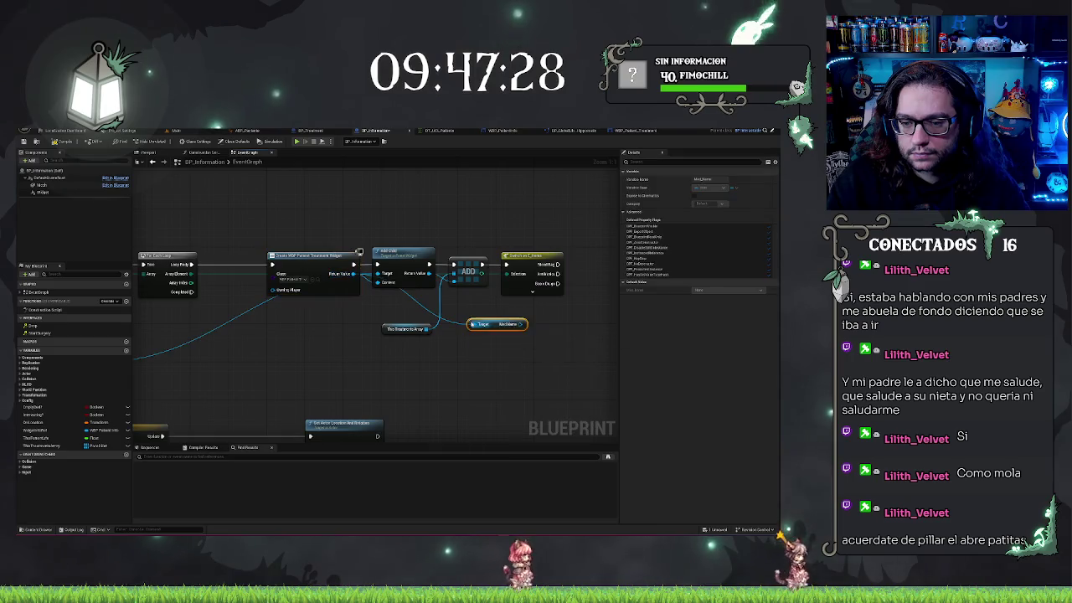
left_click_drag(492, 324, 451, 318)
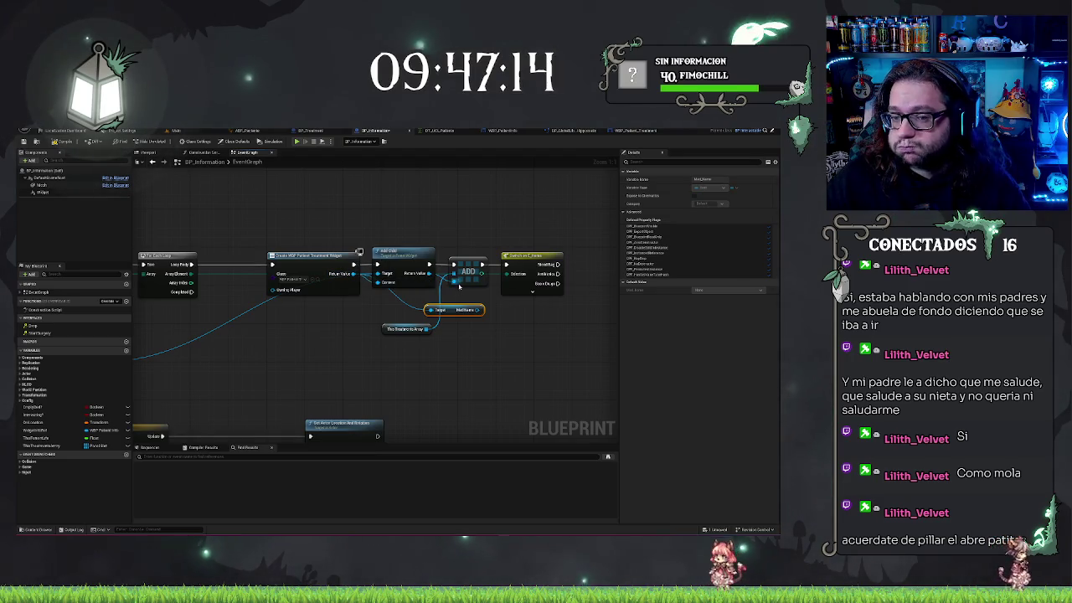
Step: Delete the ADD node and the This Treatments Array getter
mouse_move(429, 274)
left_mouse_down()
mouse_move(457, 285)
mouse_move(268, 351)
mouse_move(67, 436)
mouse_move(62, 449)
left_mouse_up()
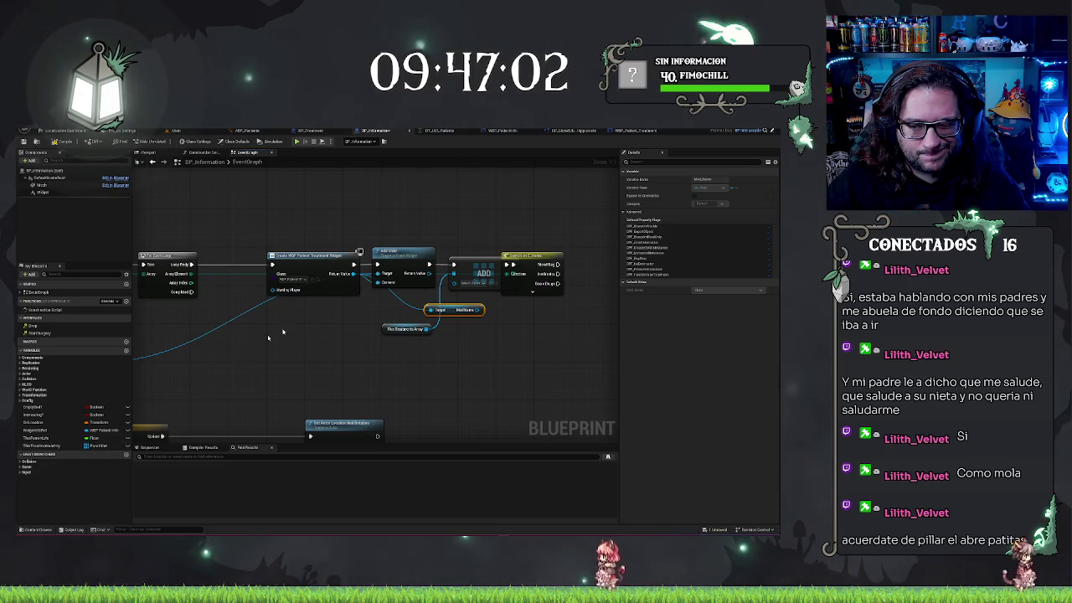
left_click(473, 283)
key("Delete")
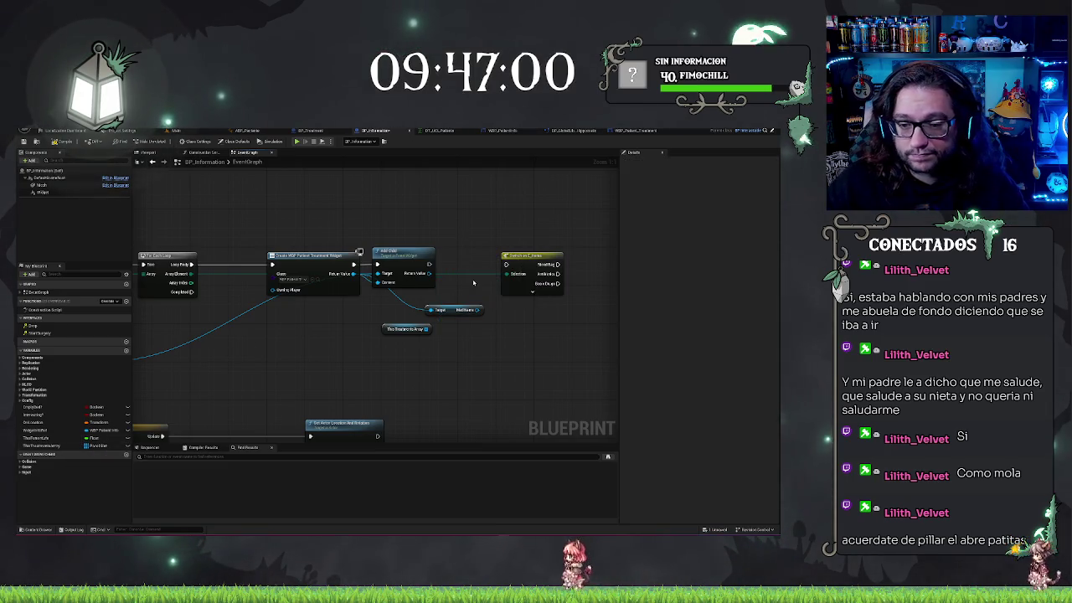
left_click_drag(334, 318, 437, 319)
left_click(508, 330)
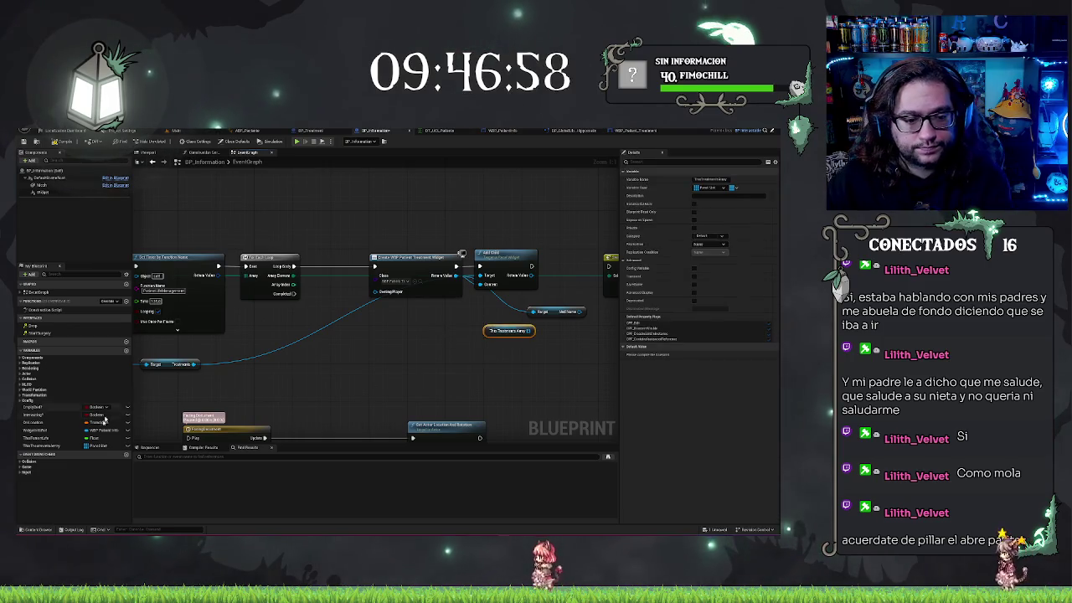
key("Delete")
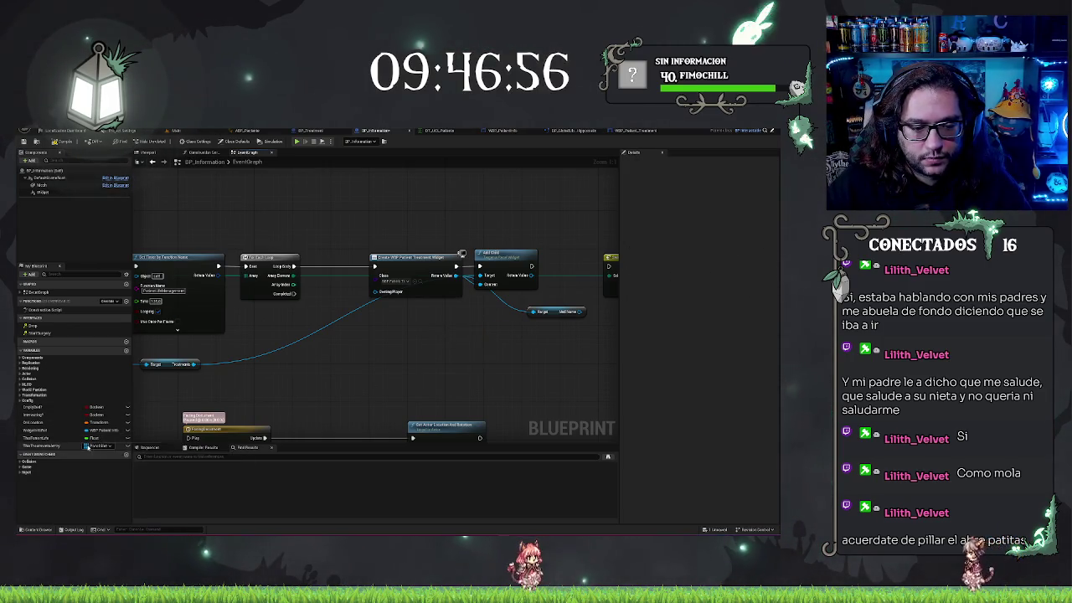
Step: Change ThisTreatmentsArray's variable type to WBP Patient Treatment Object Reference
left_click(96, 445)
left_click(708, 188)
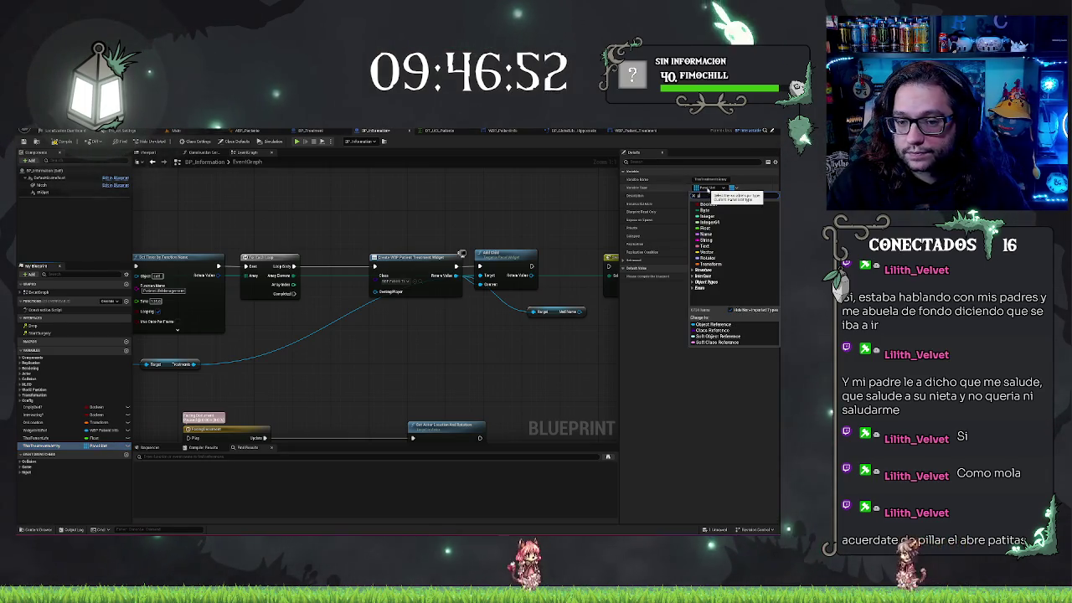
type("parti")
type("tient")
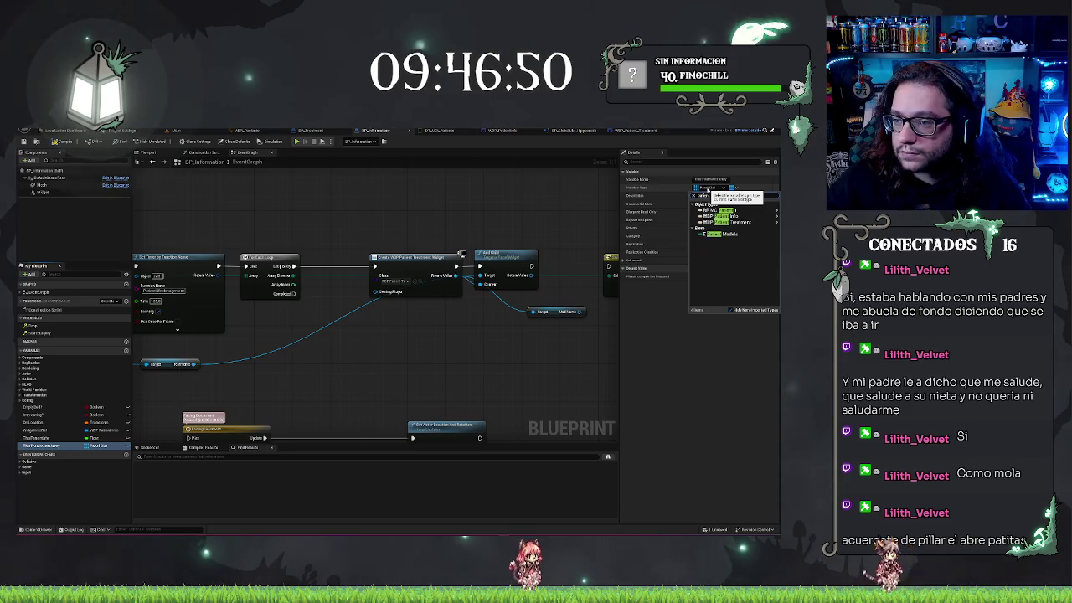
mouse_move(736, 222)
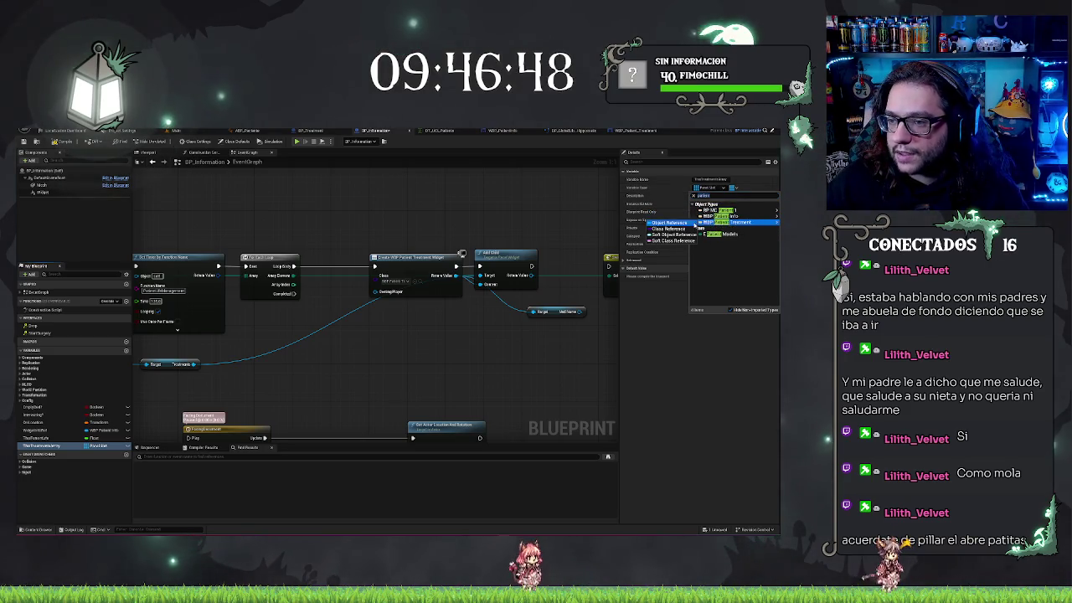
left_click(692, 223)
Step: Place the treatments array getter in the graph and confirm the variable type change
mouse_move(30, 450)
left_mouse_down()
mouse_move(566, 268)
mouse_move(392, 279)
mouse_move(496, 280)
mouse_move(401, 344)
left_mouse_up()
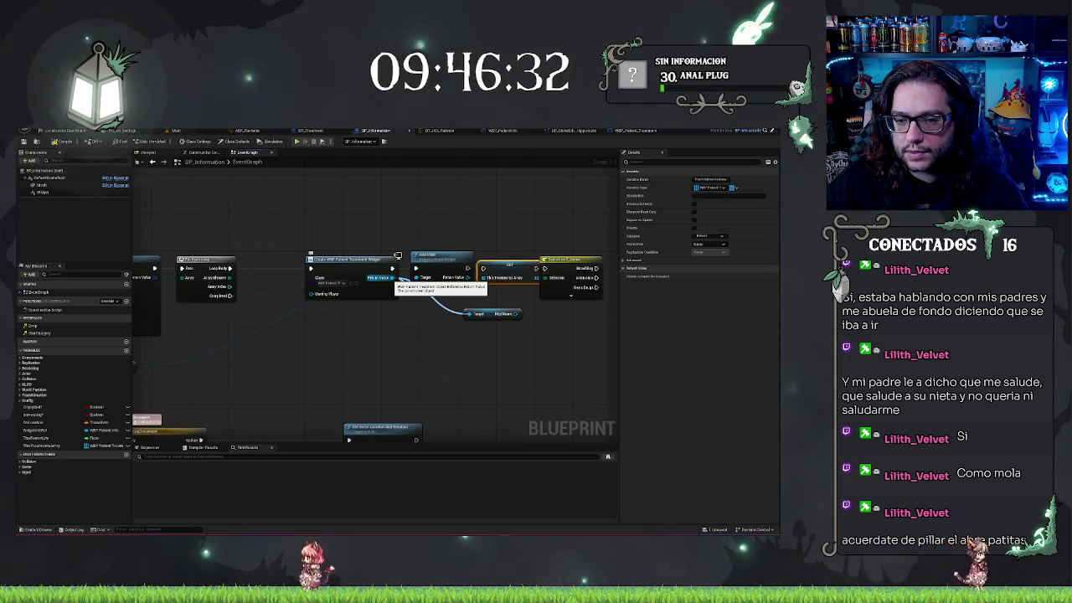
left_click(706, 187)
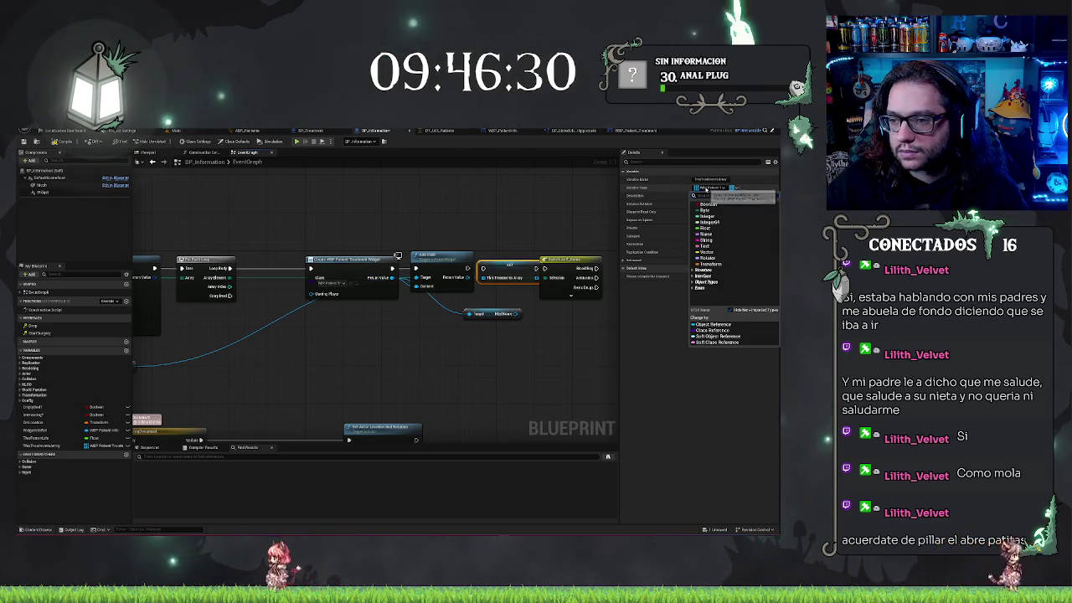
left_click(701, 170)
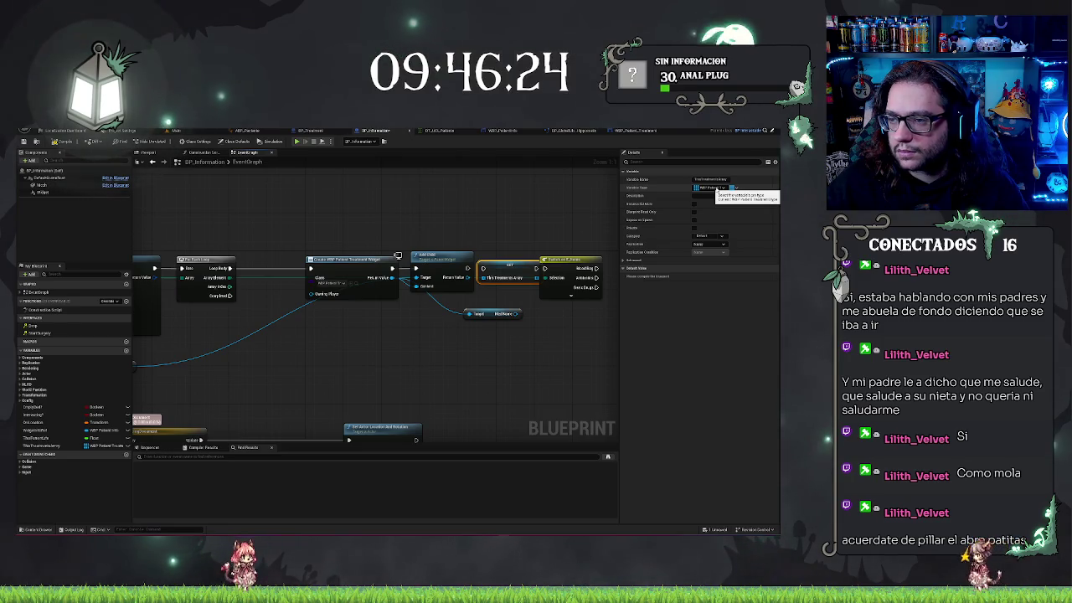
left_click(714, 188)
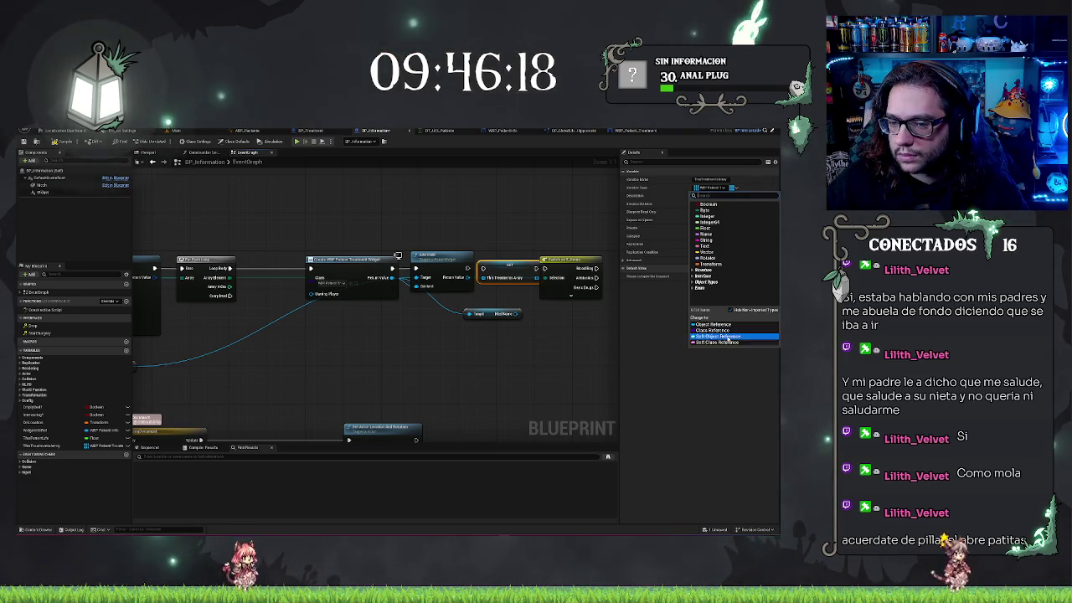
left_click(718, 336)
left_click(466, 341)
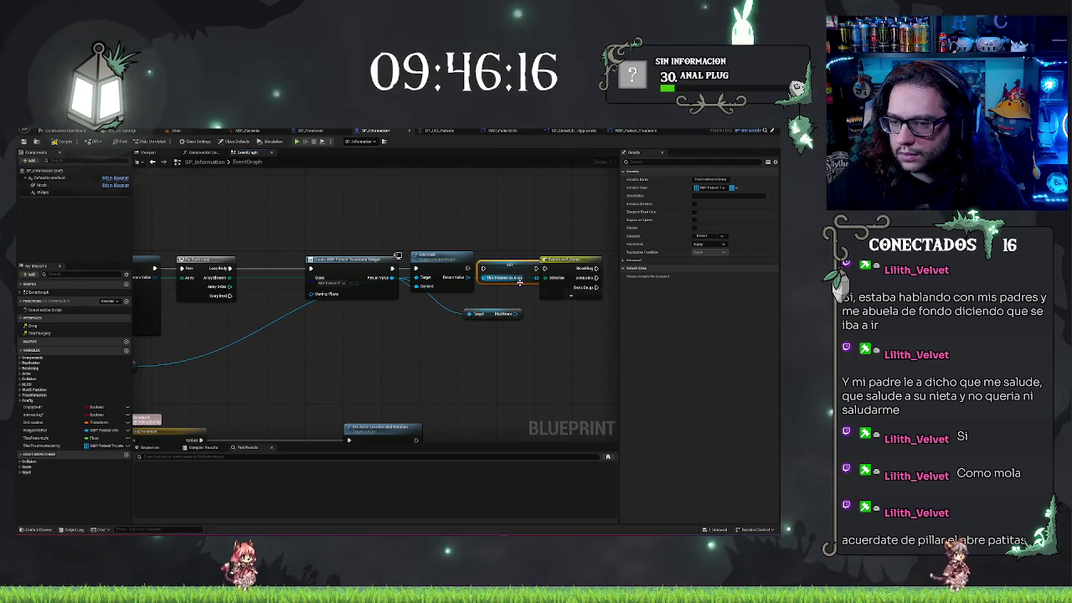
Step: Delete the stray array getter and promote the created widget output to a new variable
key("Delete")
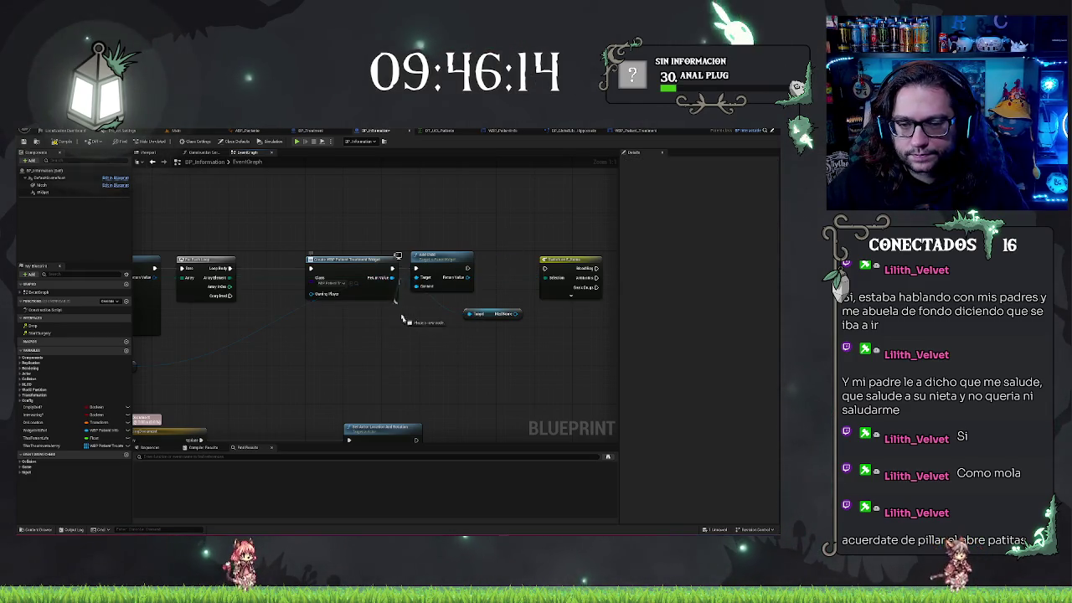
left_click_drag(401, 319, 411, 326)
type("arr")
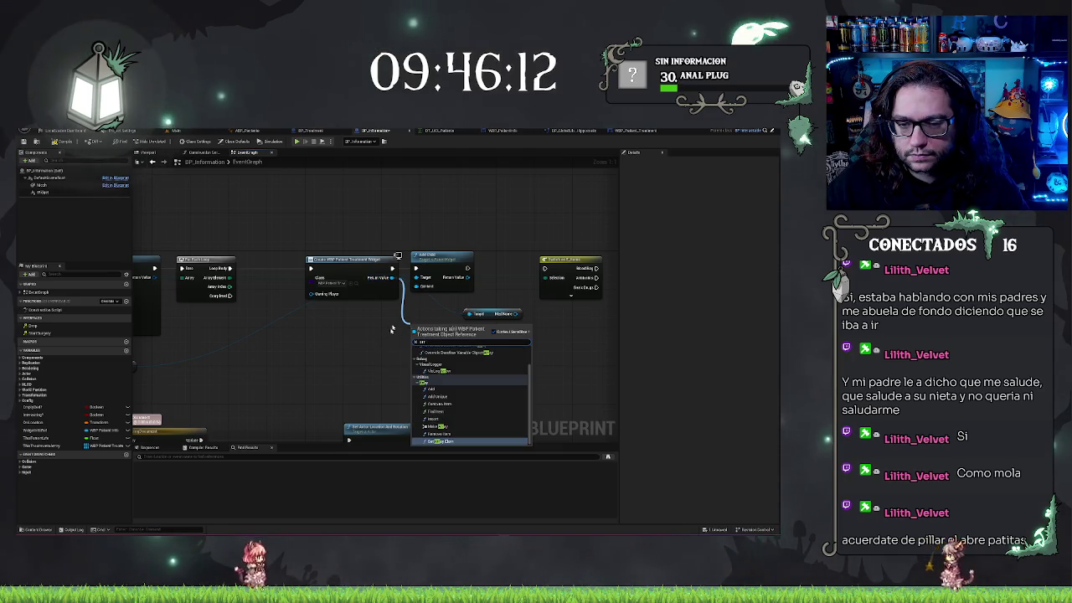
left_click(390, 329)
left_click_drag(394, 277, 402, 360)
left_click(439, 381)
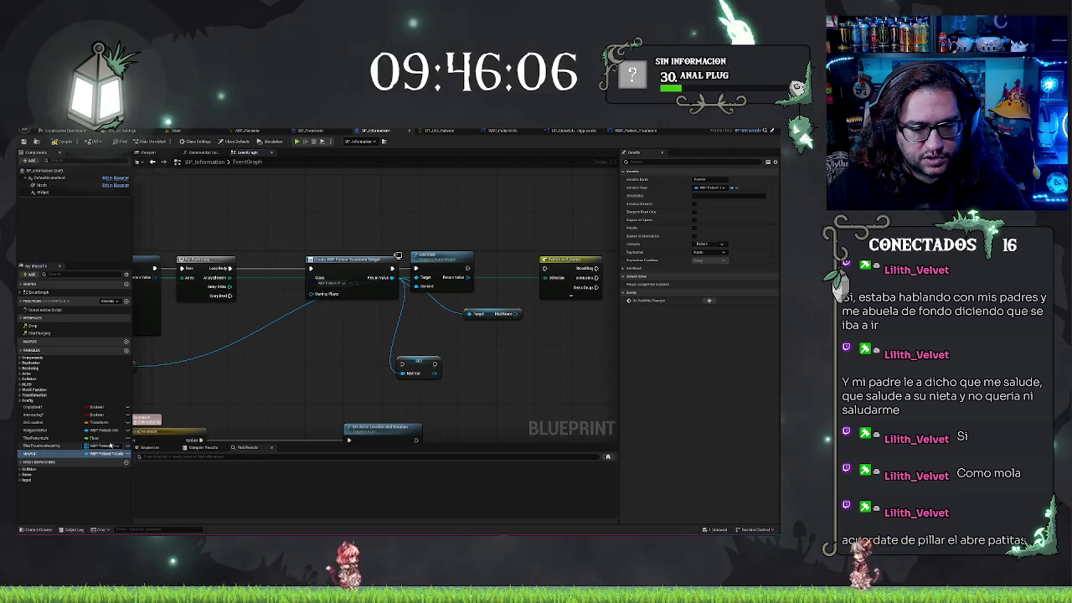
Step: Delete the NewVar variable and add a ThisTreatmentsArray ADD node to the graph
left_click(112, 453)
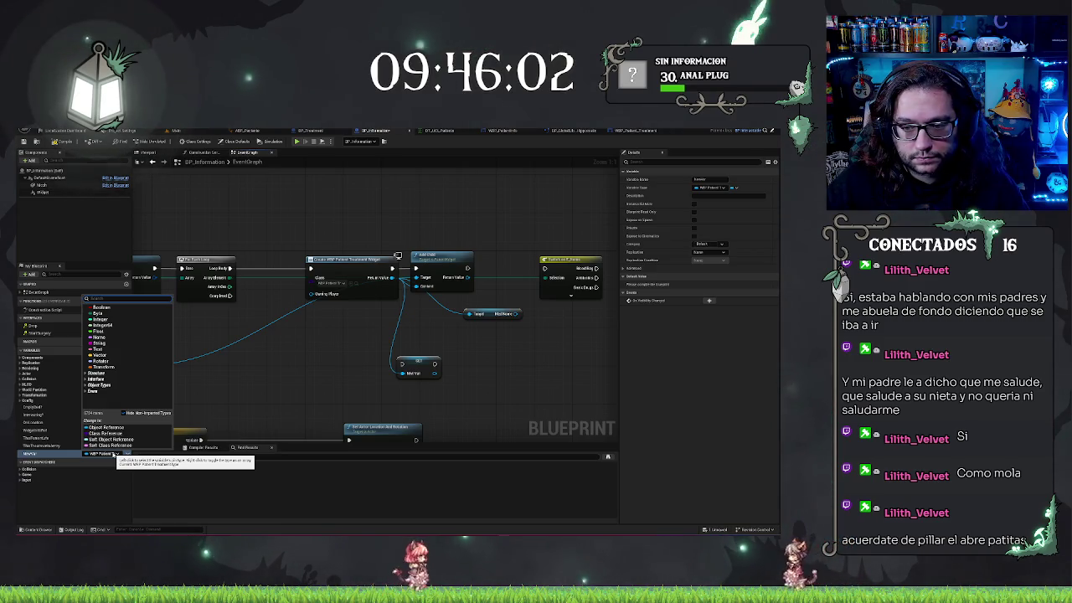
left_click(86, 446)
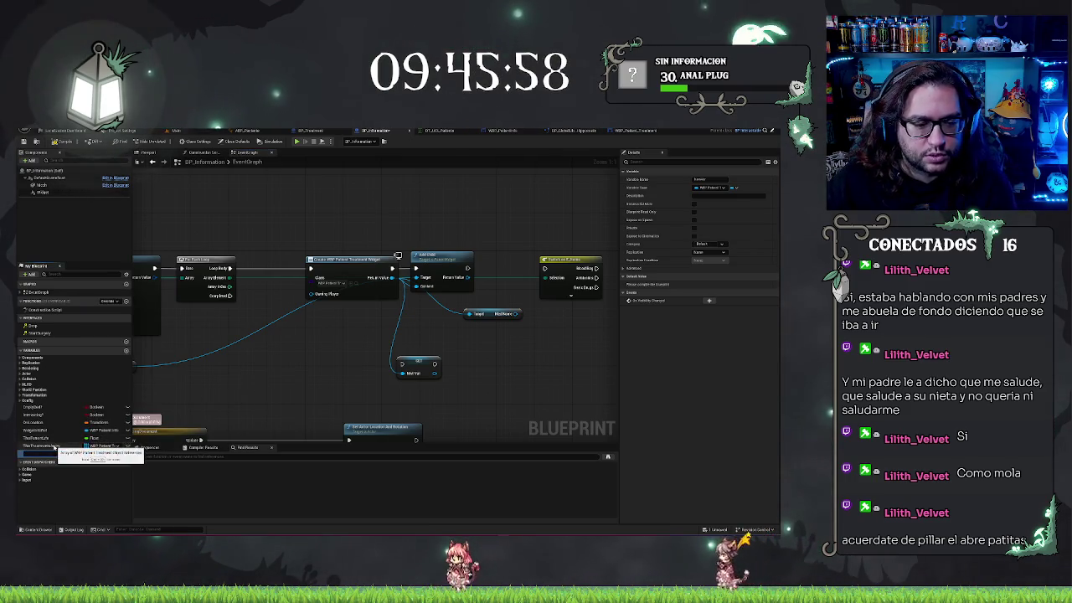
left_click(55, 440)
left_click(52, 453)
key("Delete")
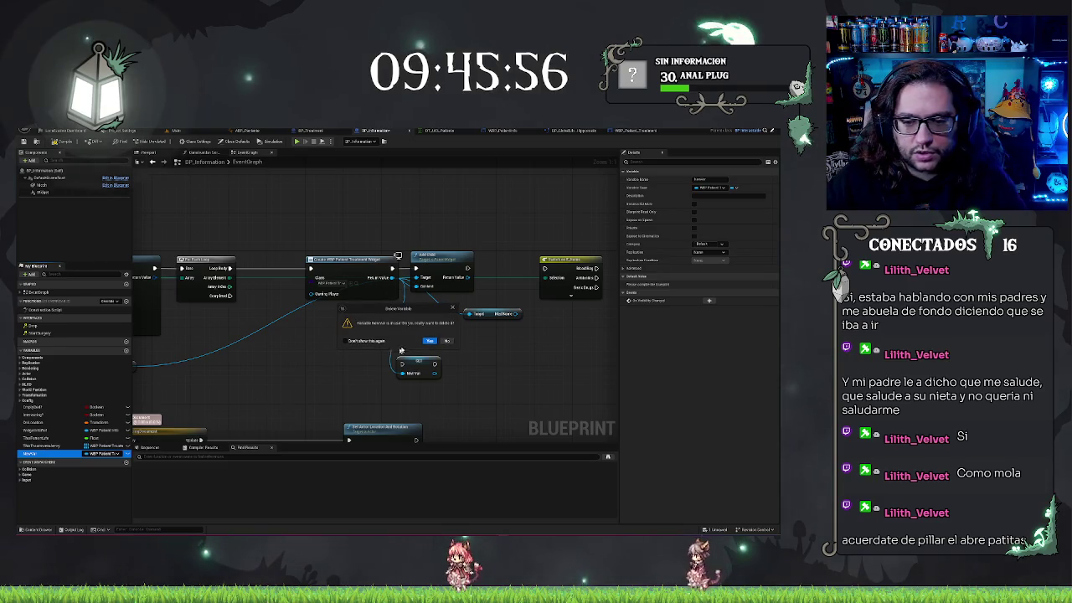
left_click(452, 339)
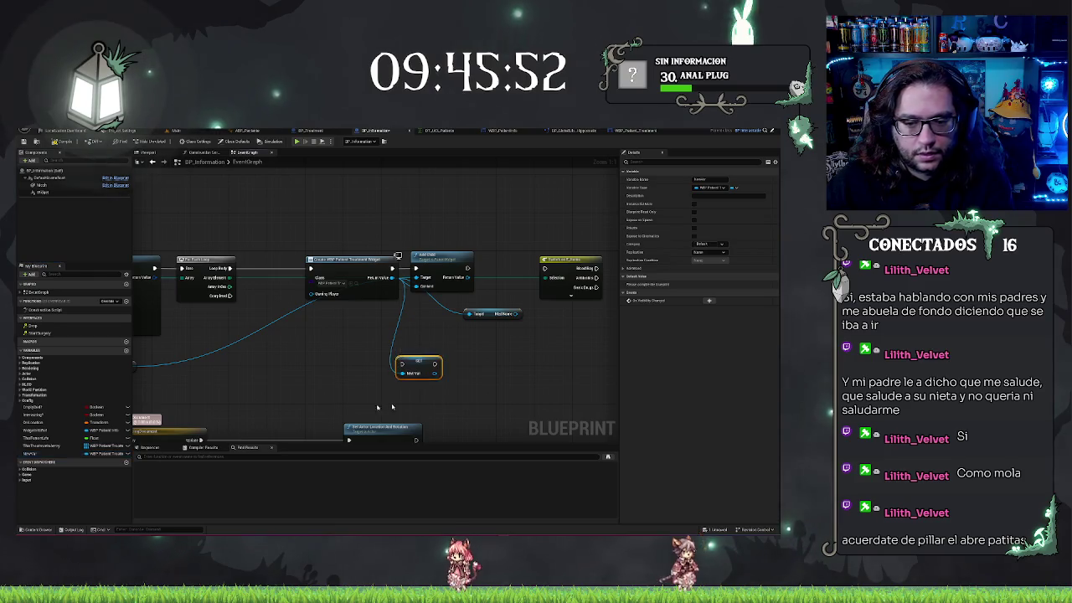
mouse_move(41, 445)
left_mouse_down()
mouse_move(410, 348)
mouse_move(387, 326)
mouse_move(491, 298)
mouse_move(503, 282)
mouse_move(496, 267)
left_mouse_up()
left_click(489, 344)
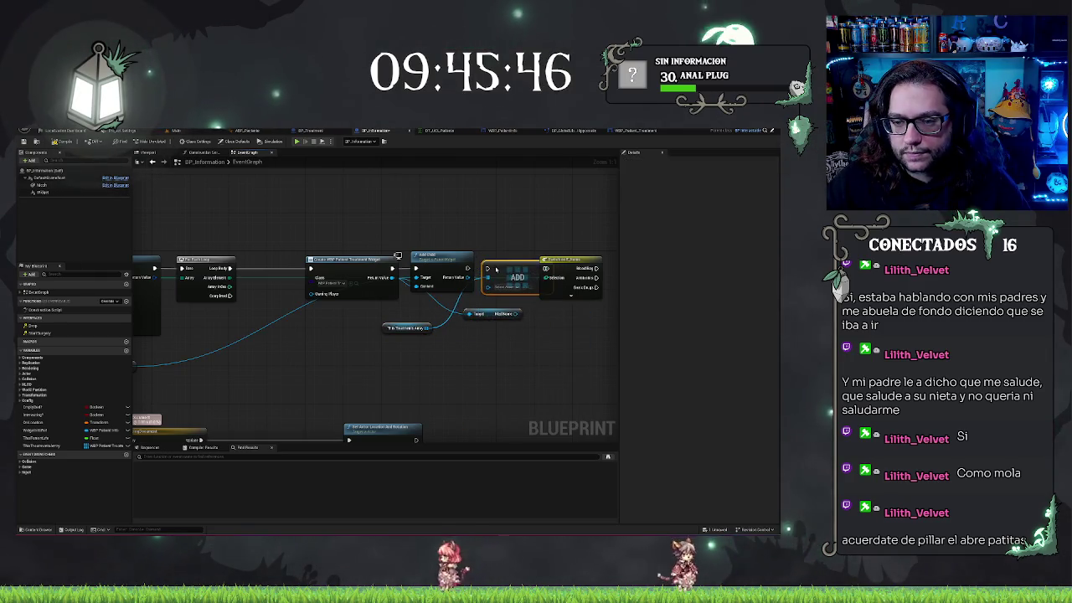
Step: Wire Create Widget's Return Value into ADD, set it beside Switch, and shift the chain left
left_click_drag(390, 281, 488, 285)
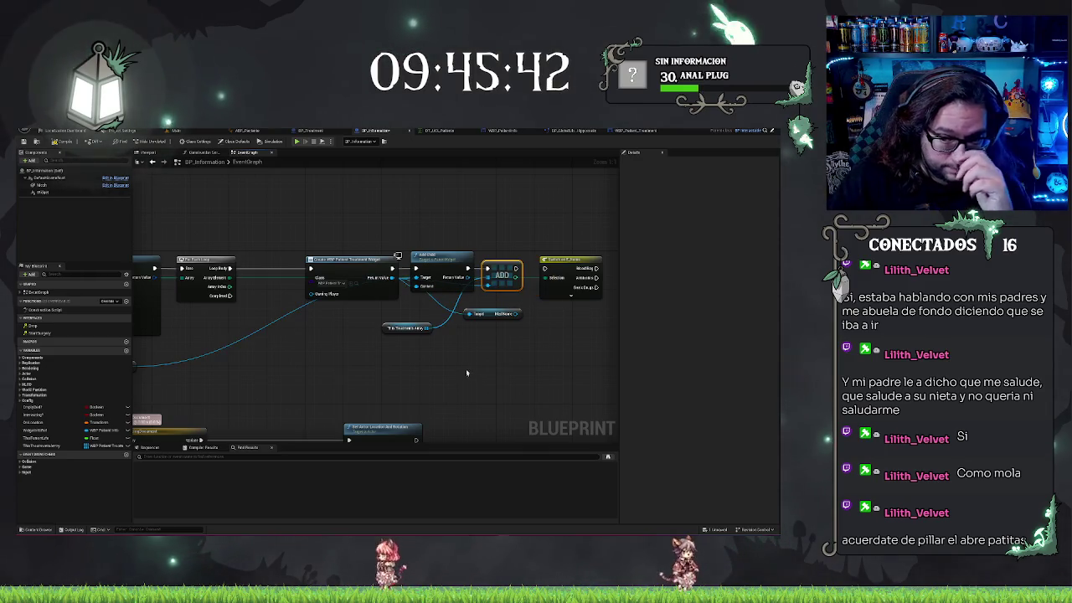
left_click_drag(504, 264, 469, 262)
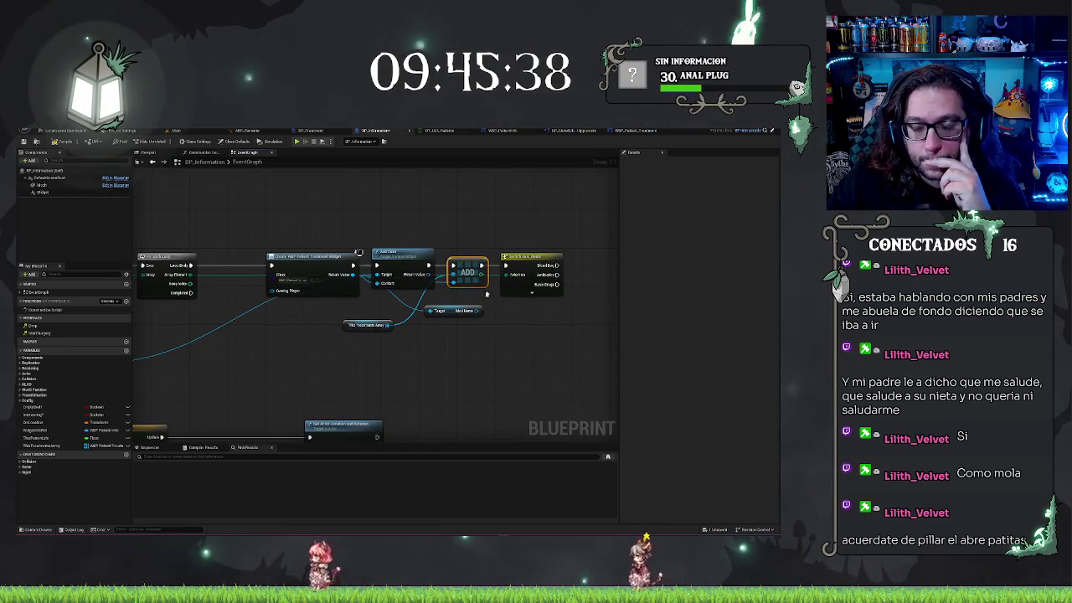
left_click_drag(400, 370, 438, 366)
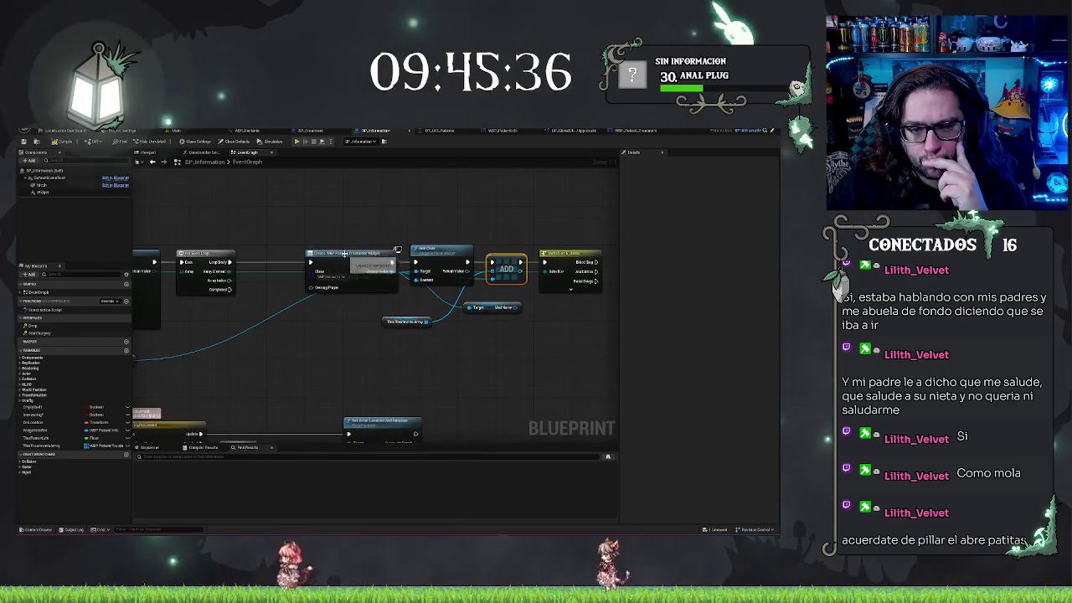
left_click_drag(355, 204, 604, 356)
left_click_drag(494, 307, 478, 307)
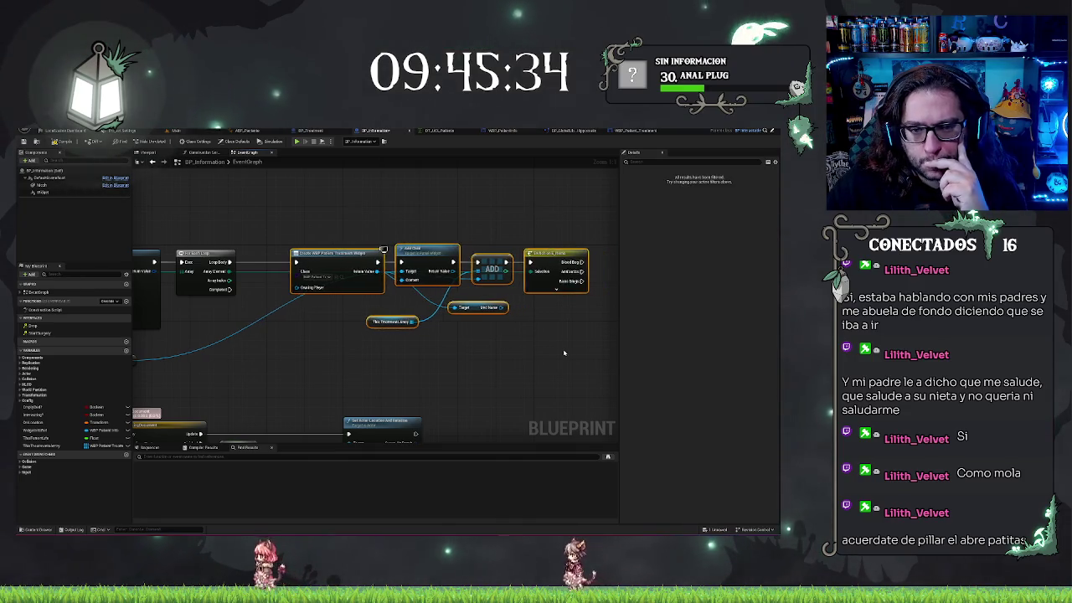
key("Left")
key("Left")
key("Left")
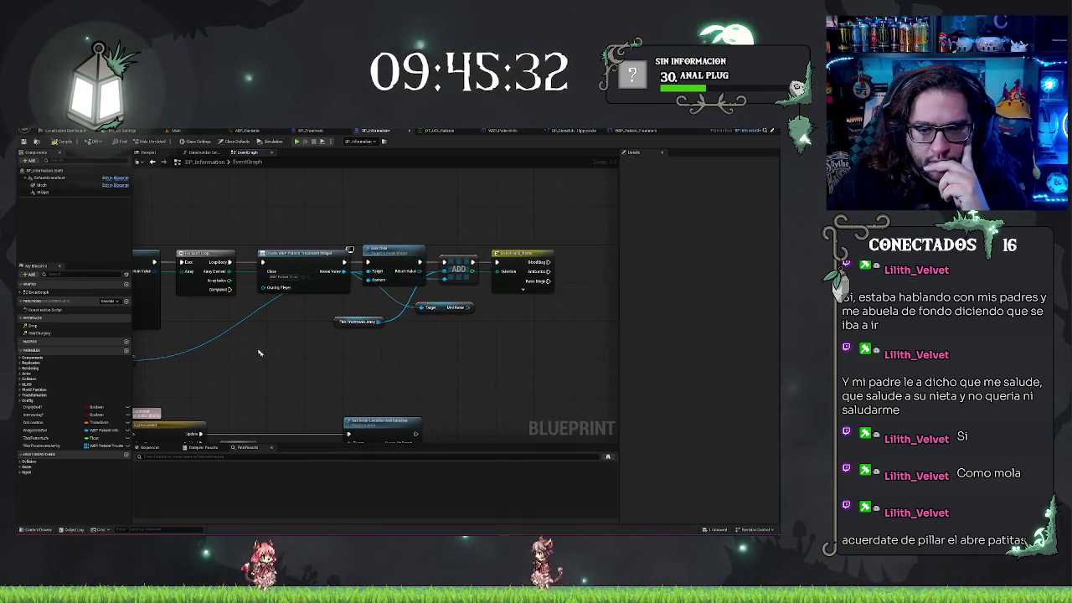
left_click(413, 195)
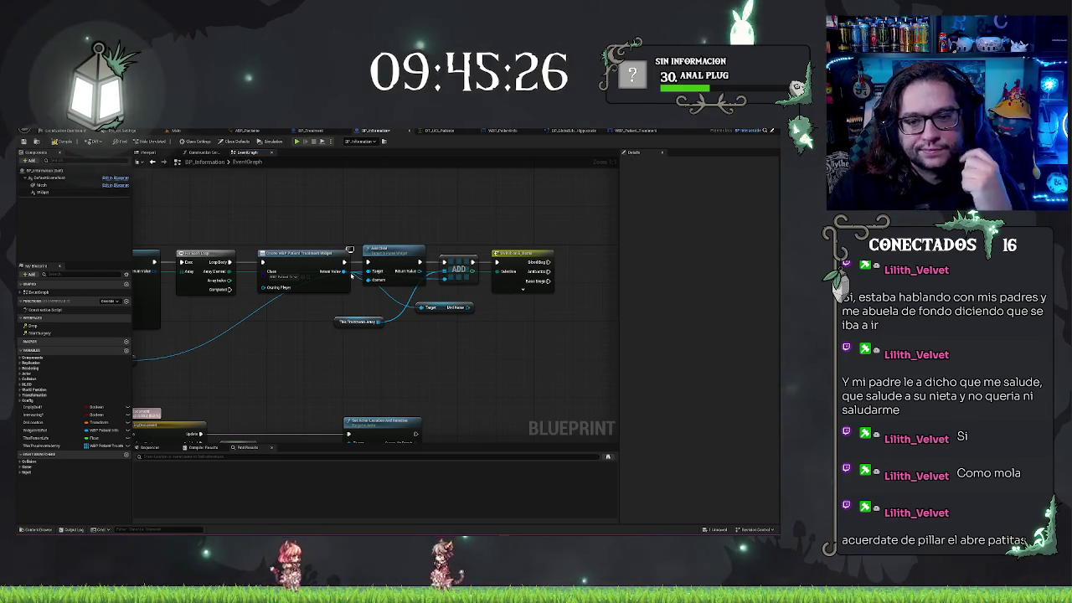
Step: Add a Set Text node from the Wid Name output beside the Switch node
left_click_drag(429, 324, 473, 345)
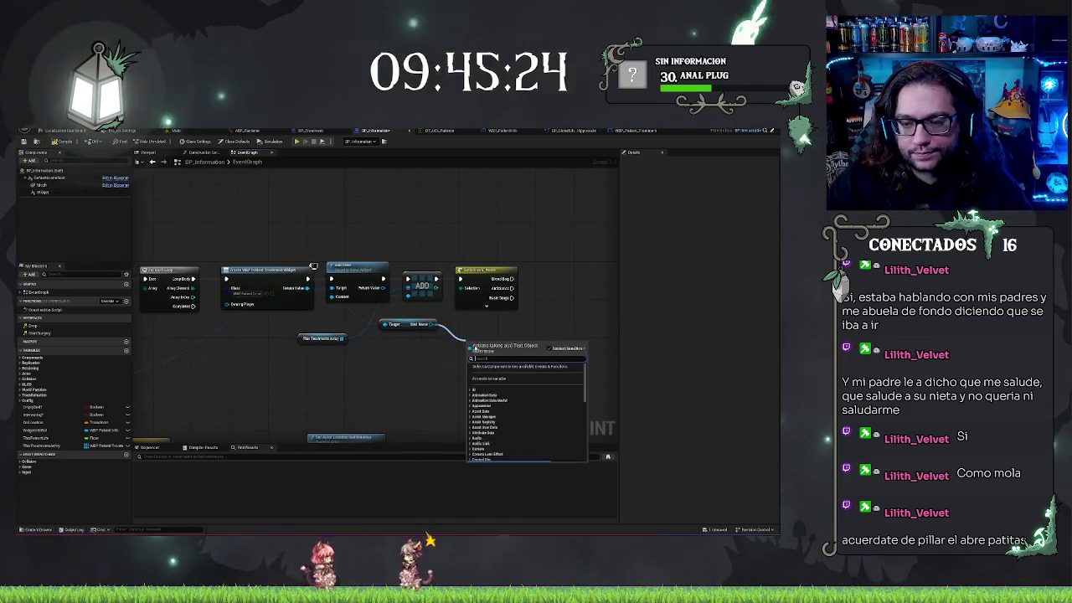
type("set text")
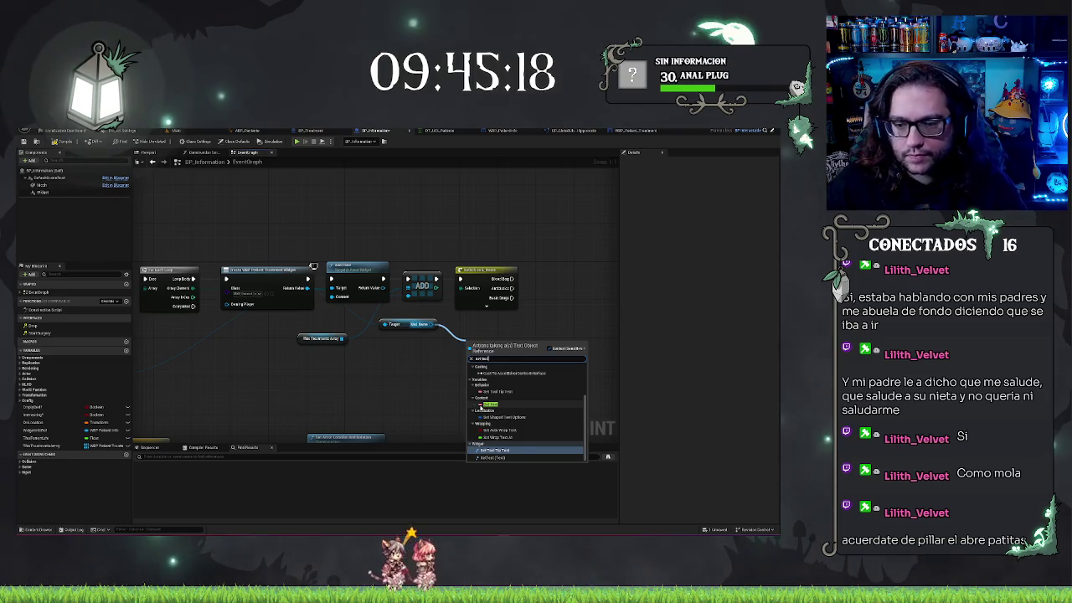
left_click(486, 404)
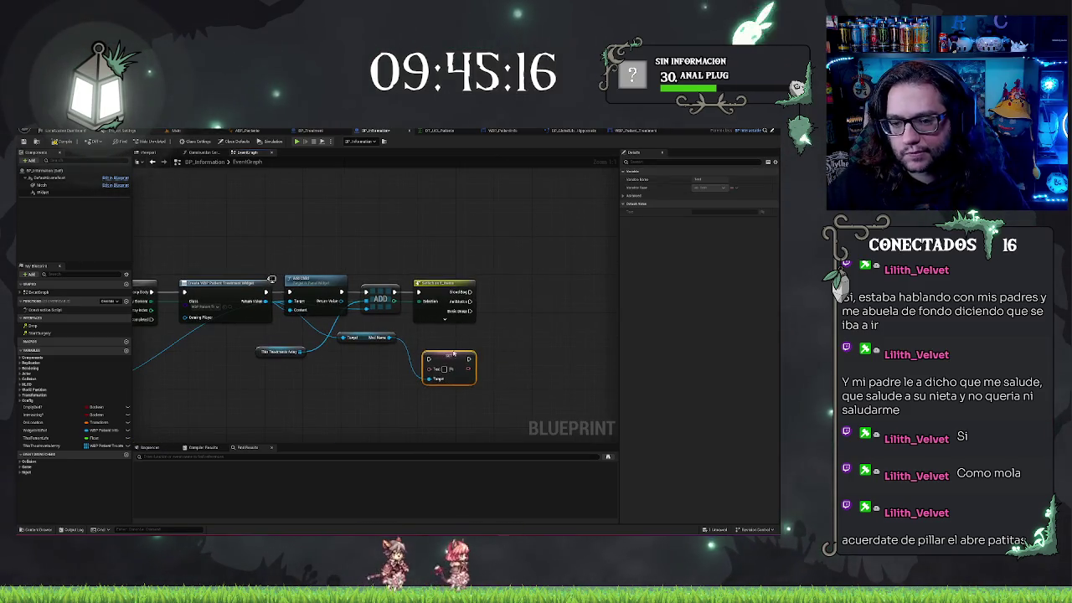
left_click_drag(453, 355, 577, 277)
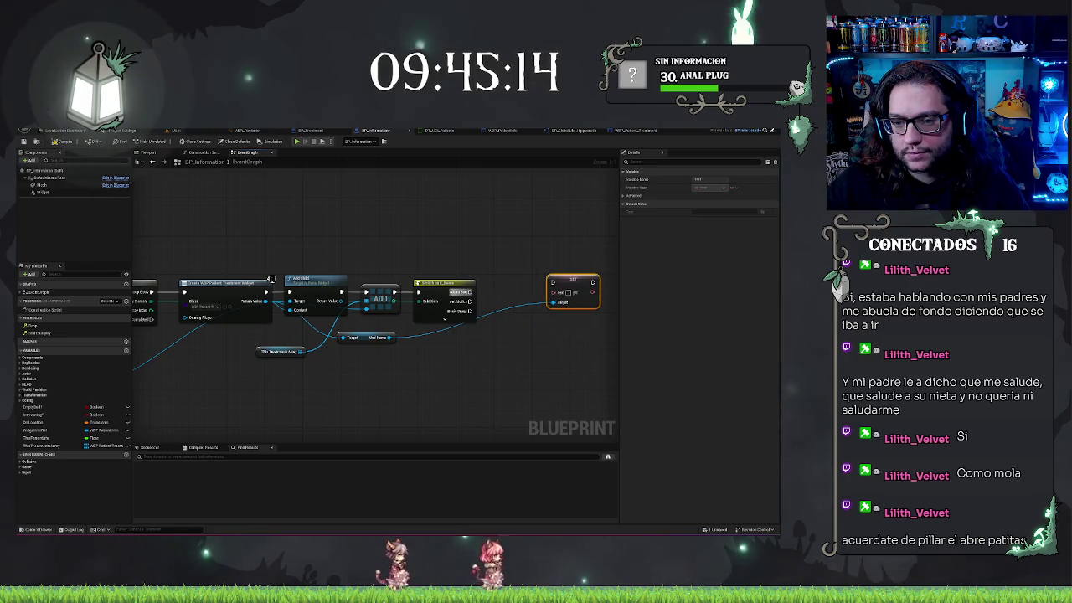
Step: Add a Select node driven by the E_Items enum value near the SET node
left_click_drag(472, 291, 503, 315)
type("select")
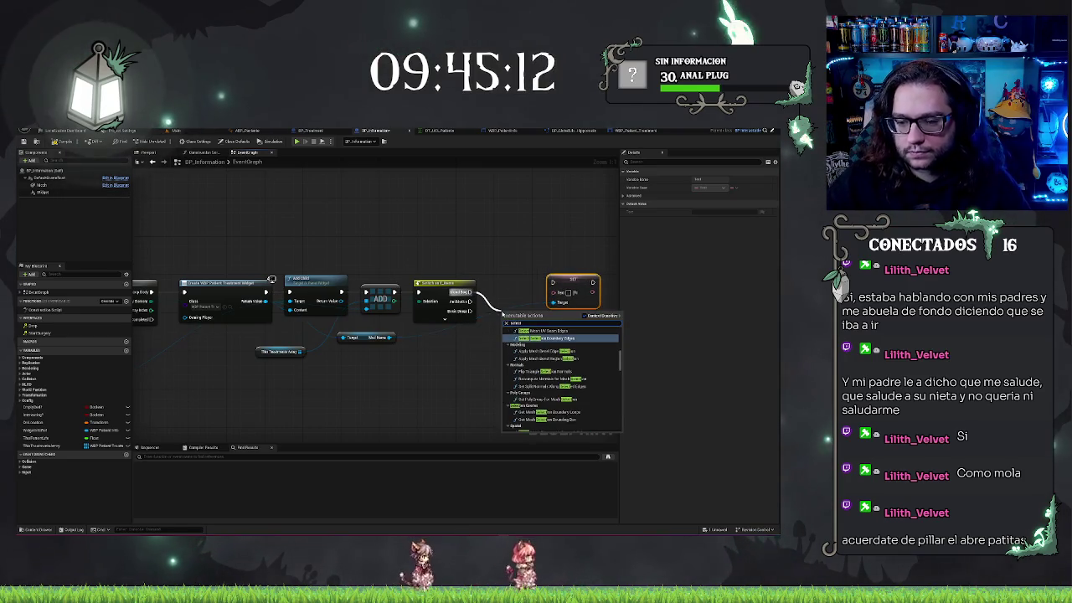
scroll(548, 383, "up", 5)
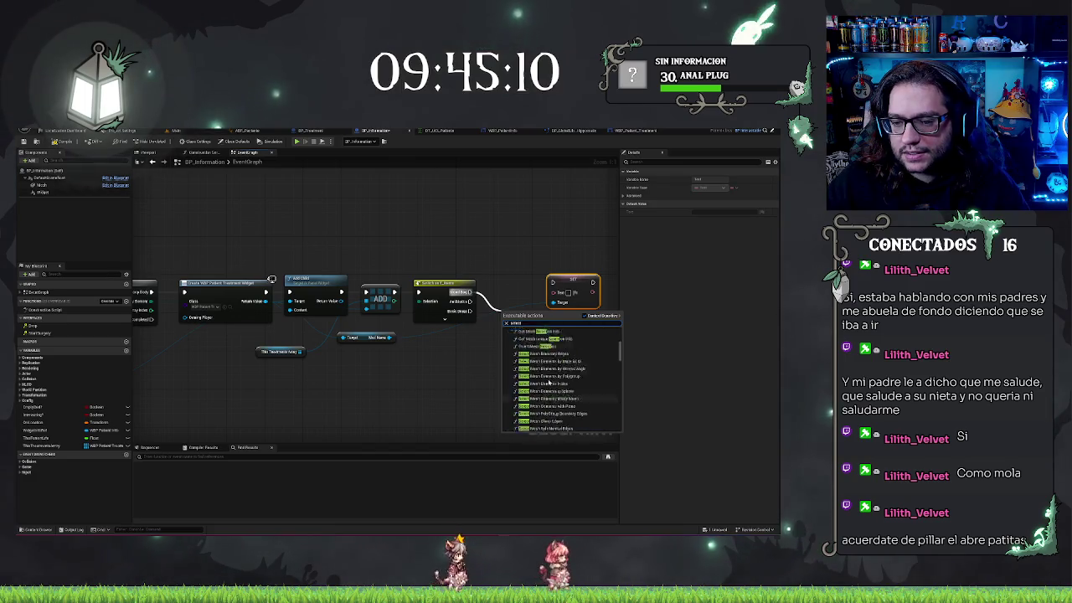
left_click(412, 307)
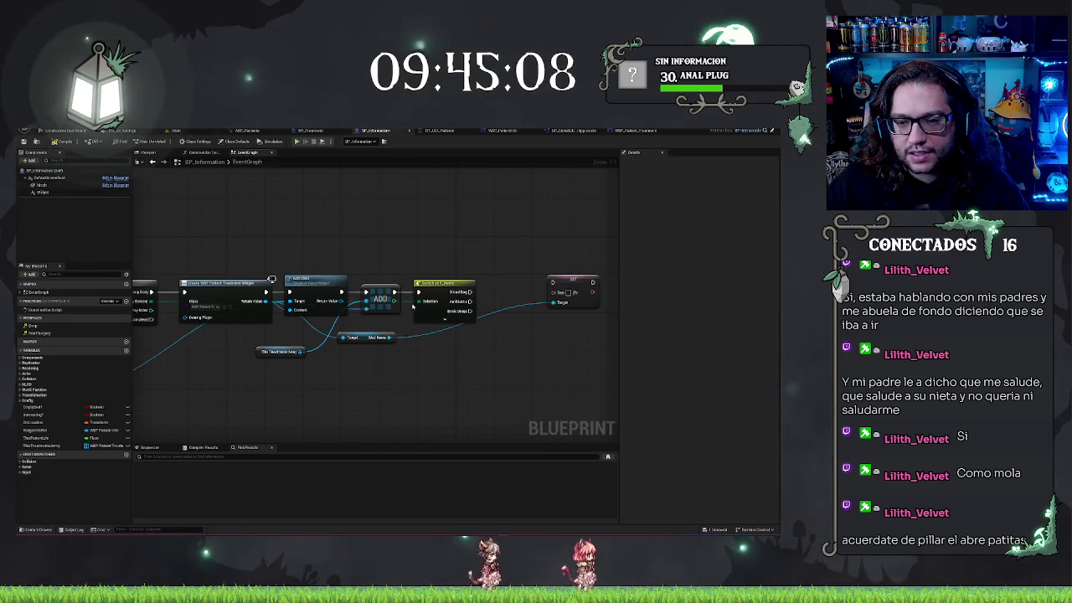
mouse_move(421, 301)
left_mouse_down()
mouse_move(458, 354)
mouse_move(526, 322)
mouse_move(530, 335)
mouse_move(558, 293)
left_mouse_up()
left_click(475, 391)
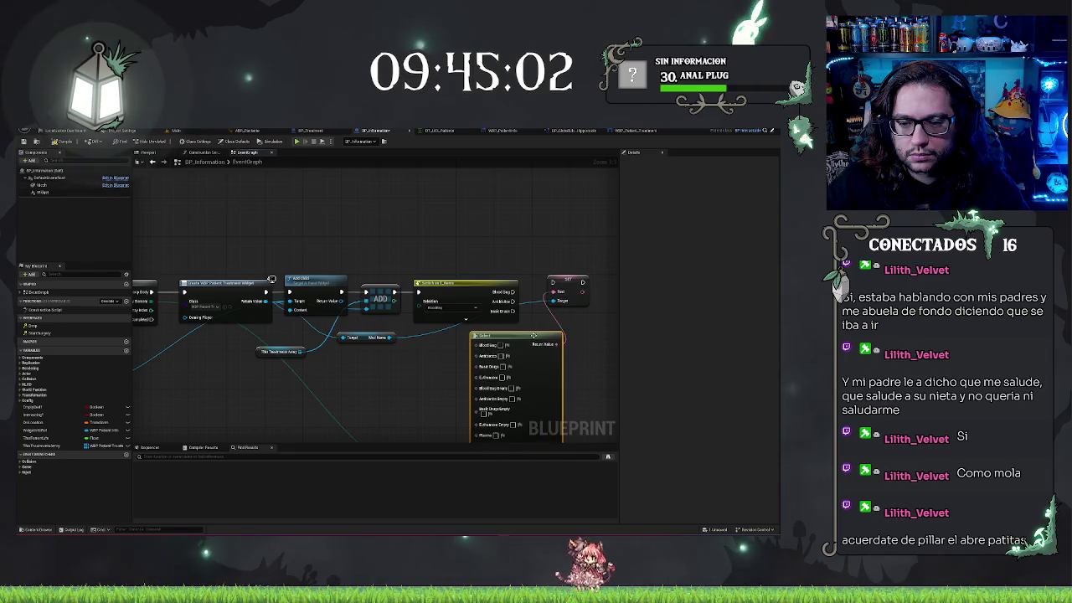
left_click_drag(528, 336, 495, 331)
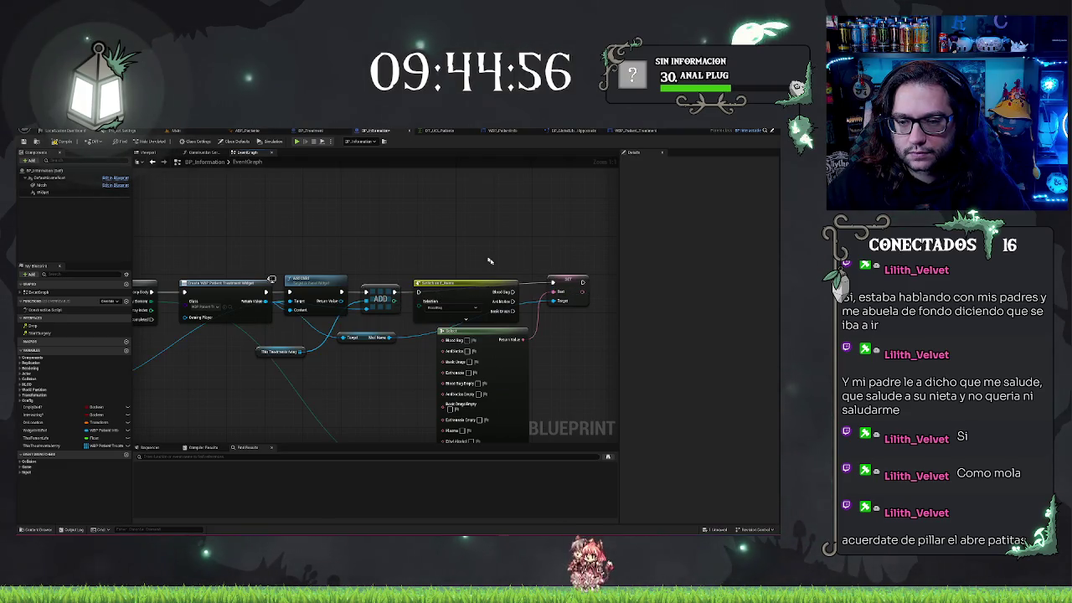
Step: Delete the Switch on E_Name node and tuck the Select node under ADD and SET
left_click(489, 294)
key("Delete")
left_click_drag(477, 289, 450, 199)
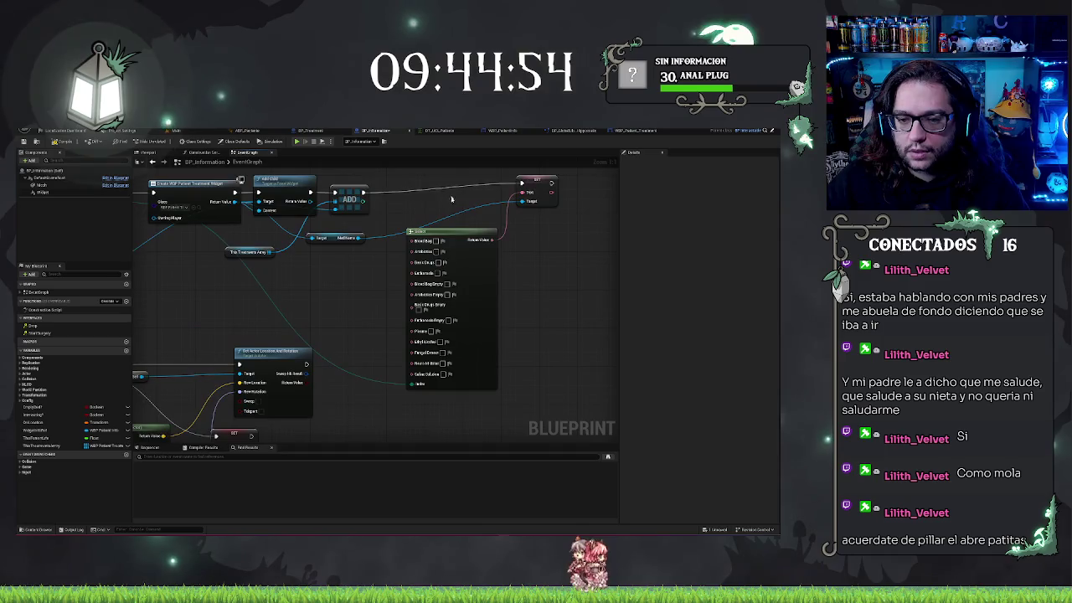
left_click_drag(547, 281, 548, 318)
left_click_drag(468, 269, 451, 250)
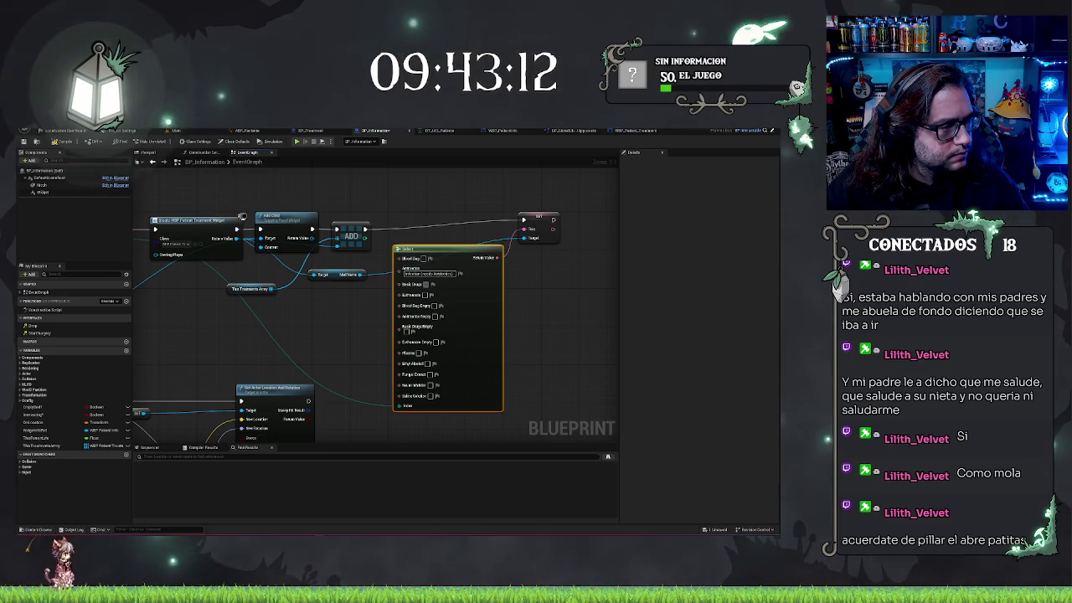
Step: Enter display text for the Basic Drugs, Blood Bag and Ambulance pins on the Select node
left_click(415, 287)
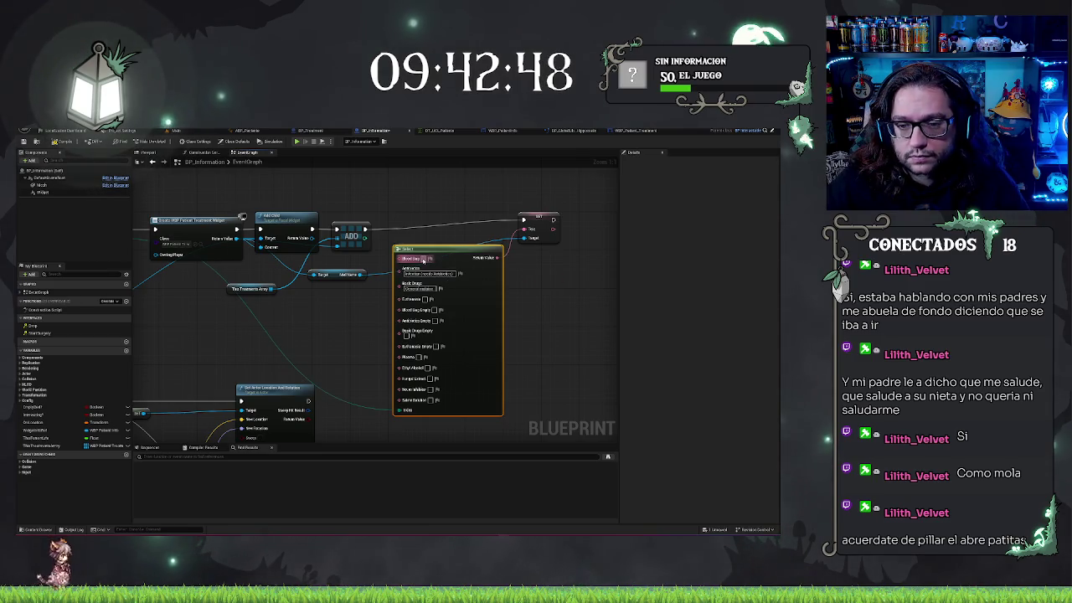
left_click(423, 260, "alt")
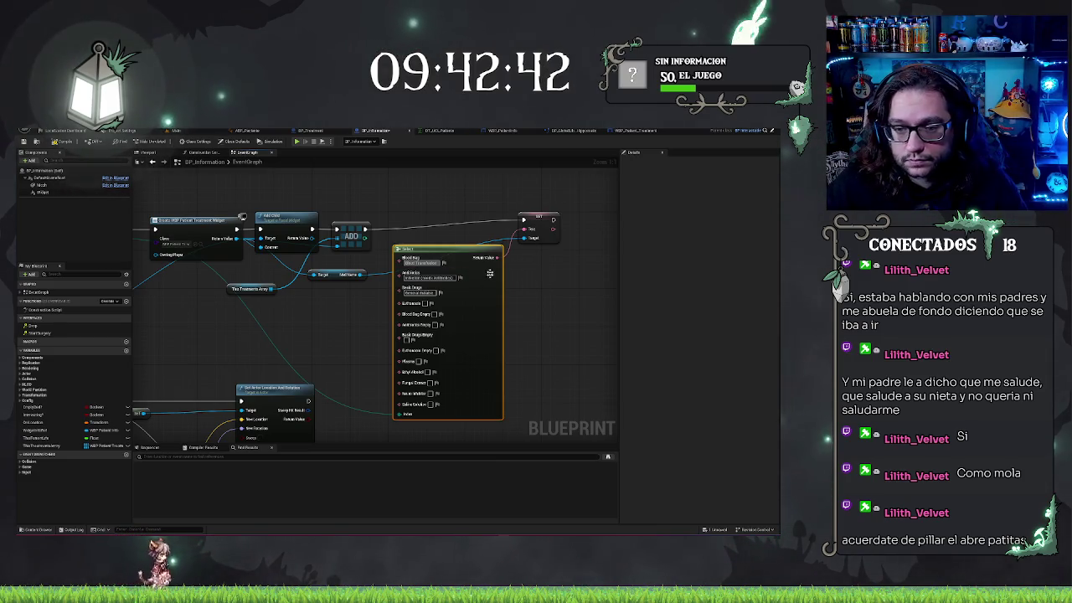
left_click(579, 289)
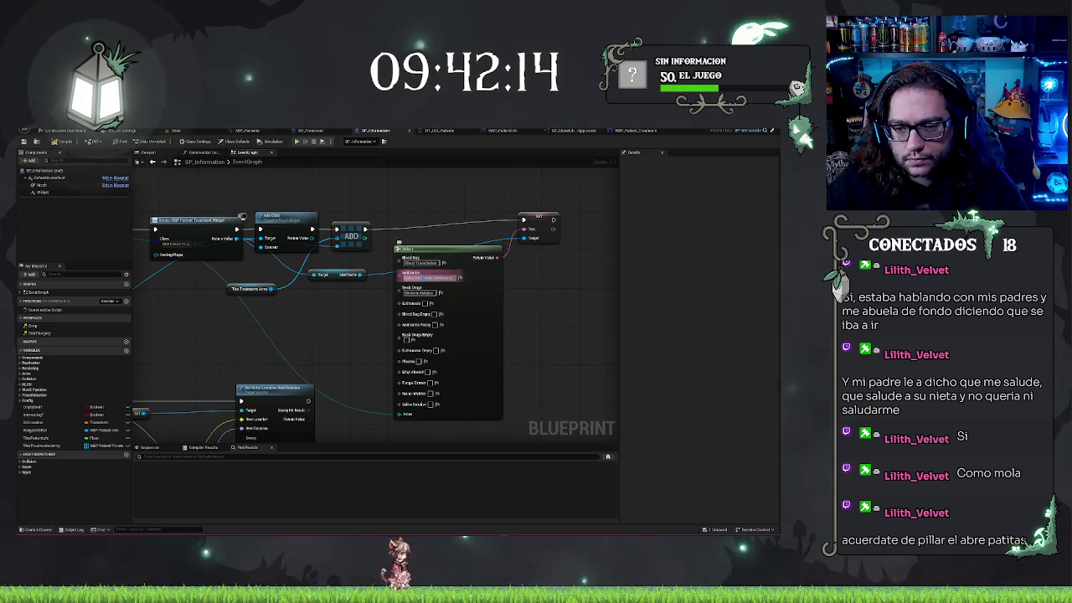
left_click(465, 283)
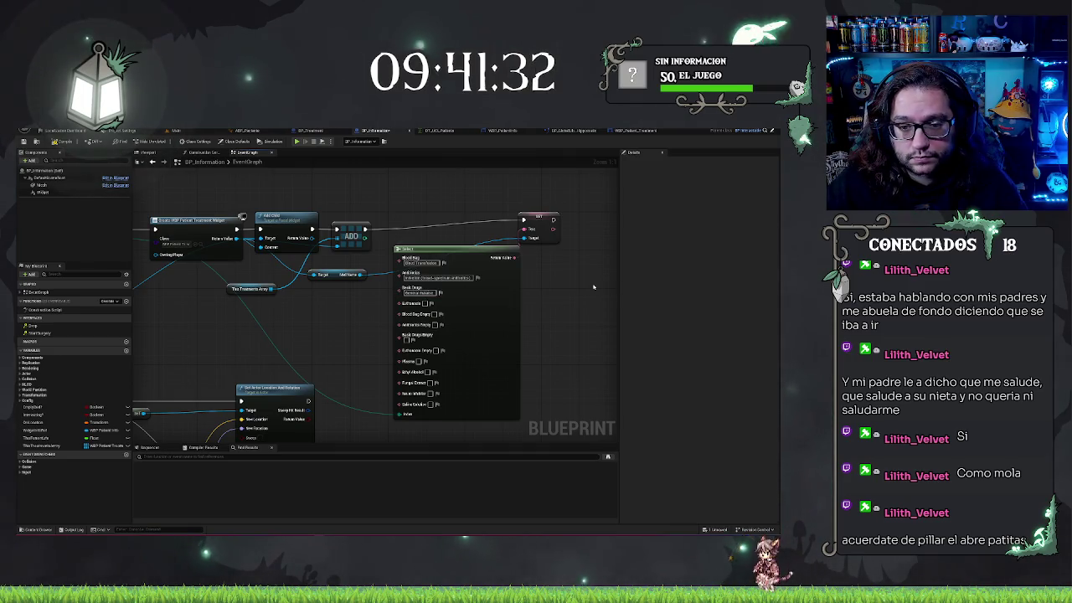
left_click_drag(351, 310, 386, 319)
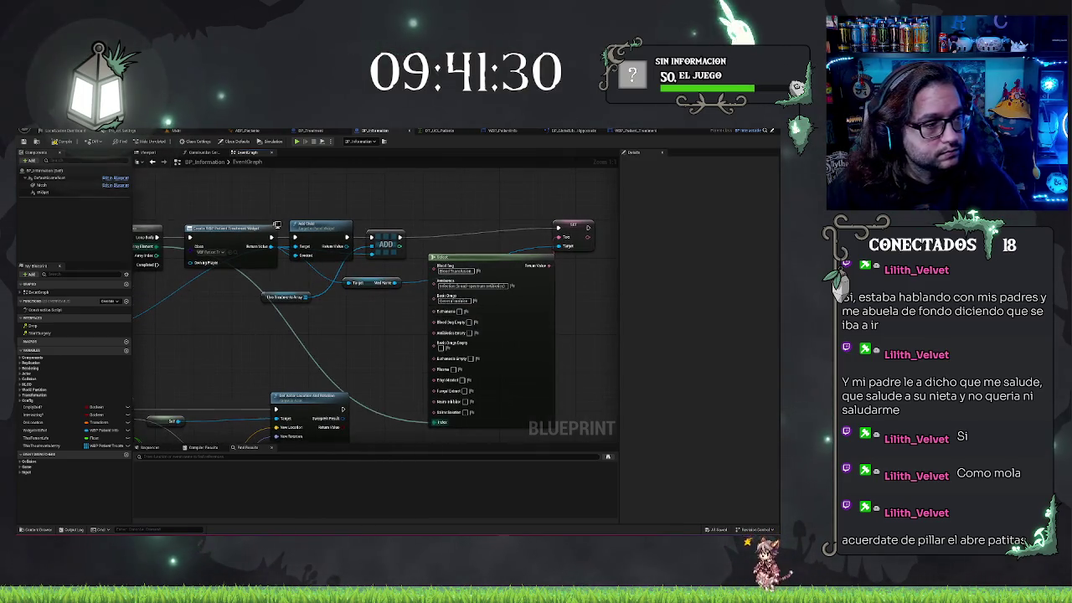
left_click_drag(583, 182, 566, 173)
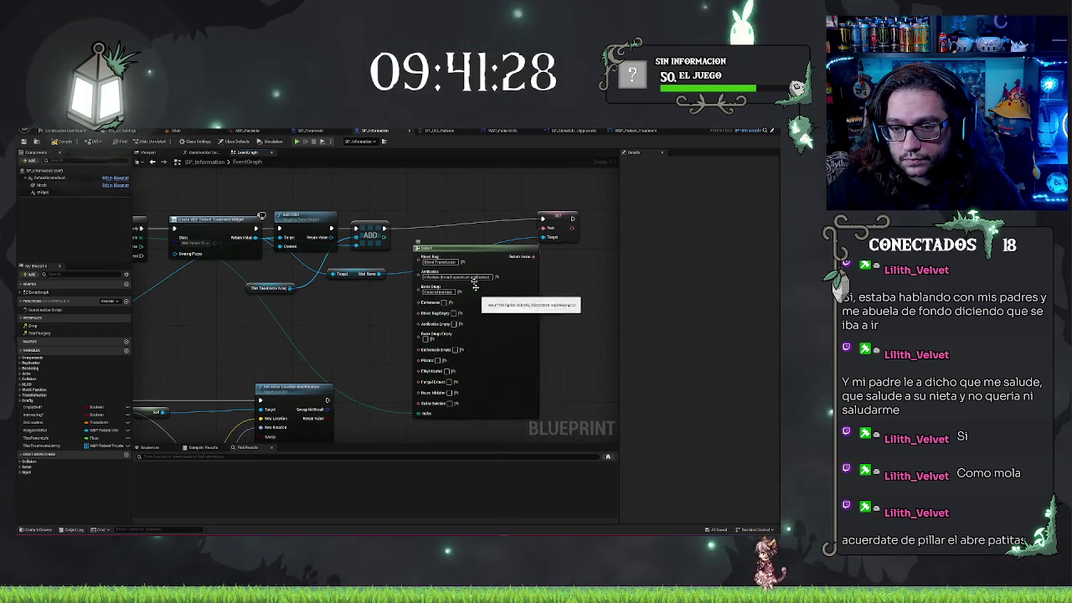
left_click(463, 249)
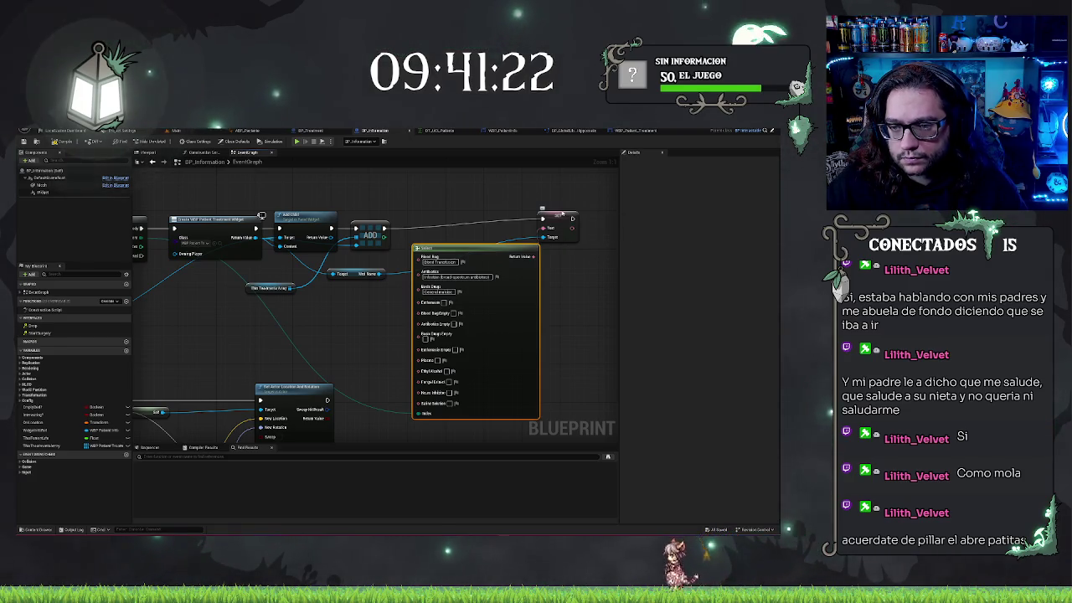
Step: Line up the Select node between ADD and SET
left_click_drag(562, 214, 573, 223)
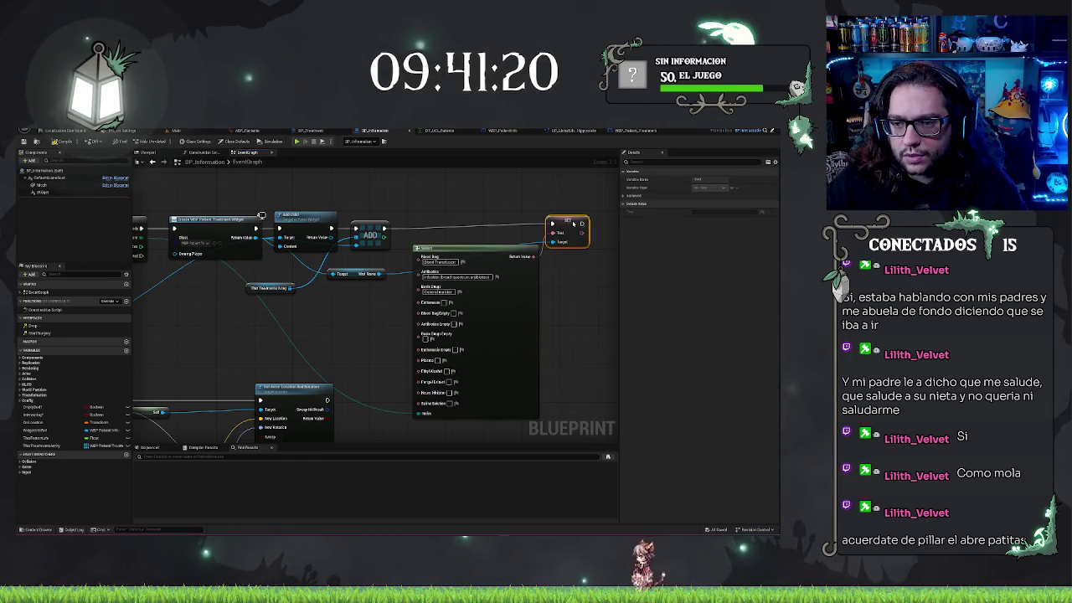
left_click_drag(477, 251, 462, 238)
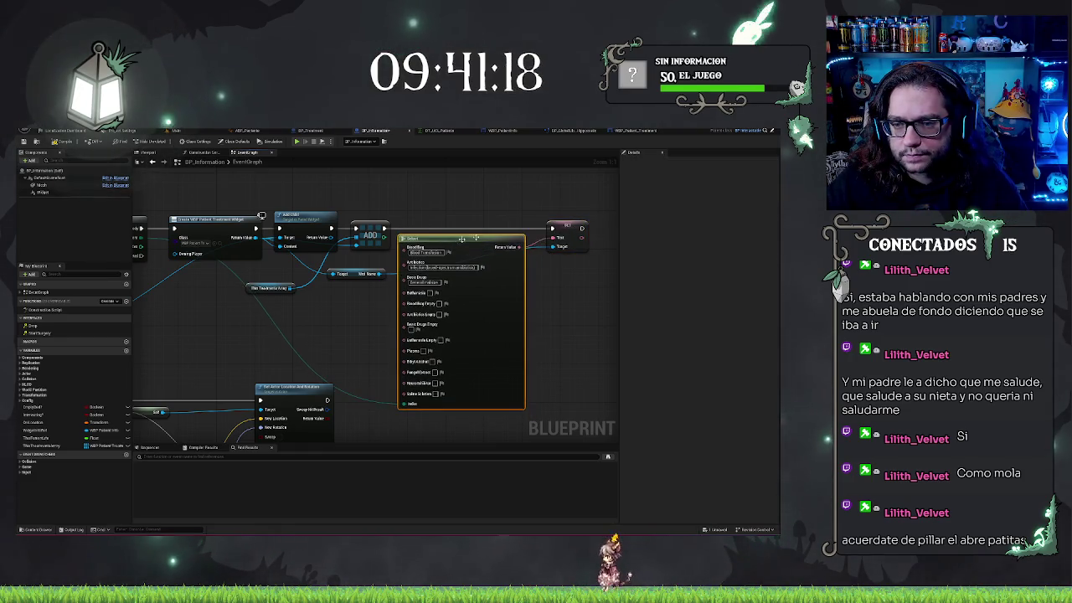
left_click_drag(569, 225, 556, 224)
left_click(516, 205)
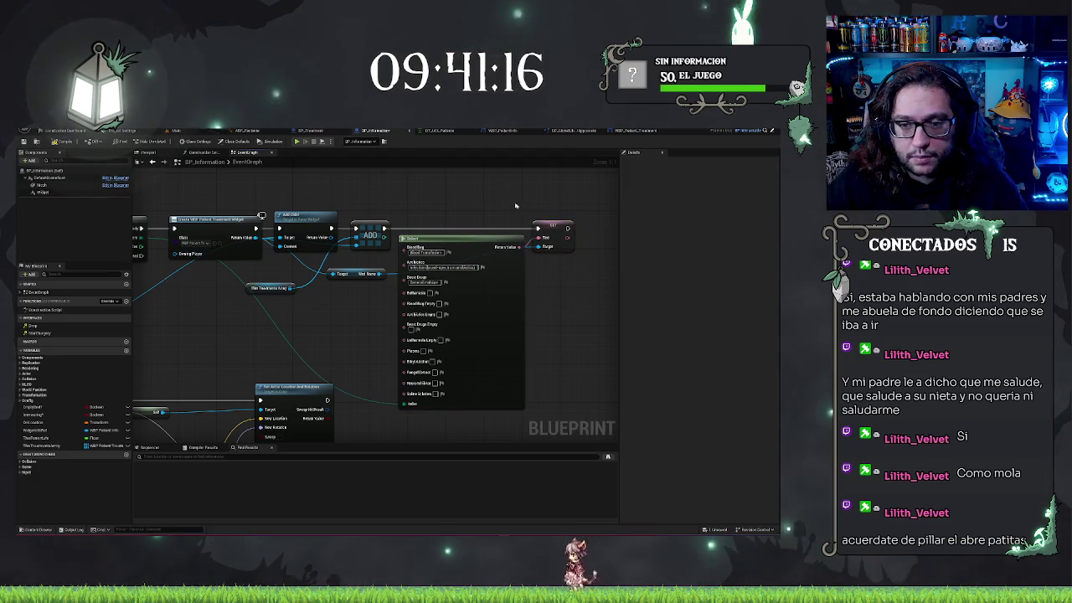
Step: Move the Set Actor Location And Rotation node left to align the lower nodes
left_click_drag(325, 351, 454, 331)
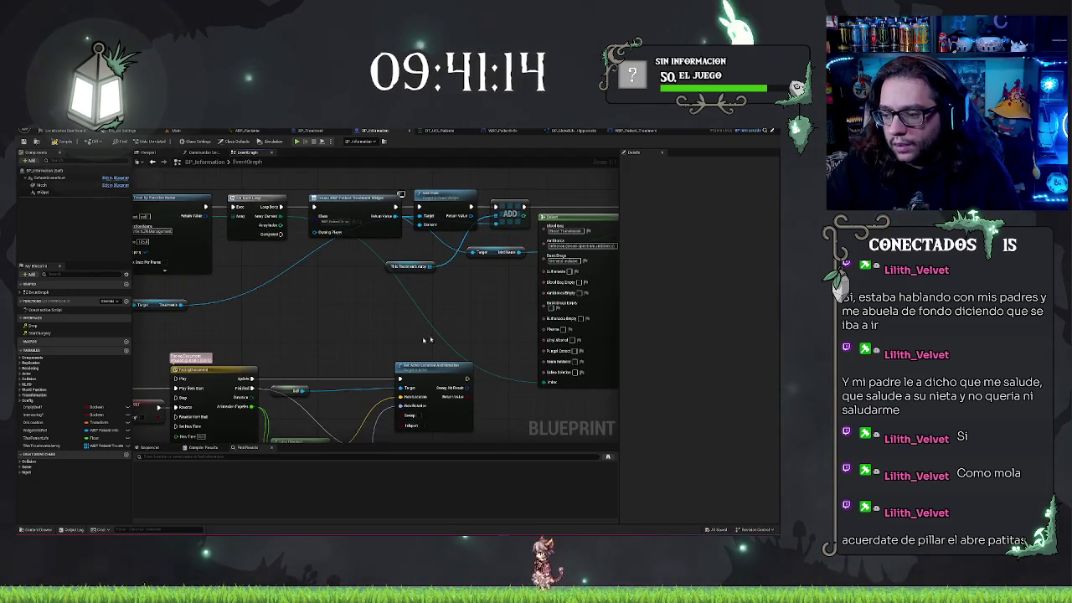
scroll(430, 340, "down", 3)
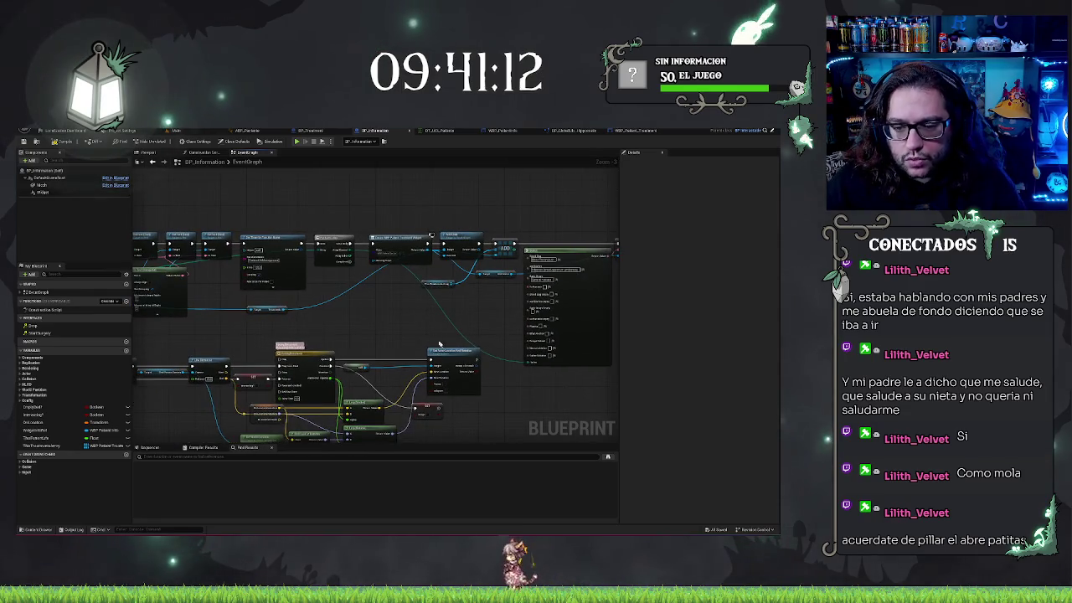
left_click_drag(456, 351, 426, 352)
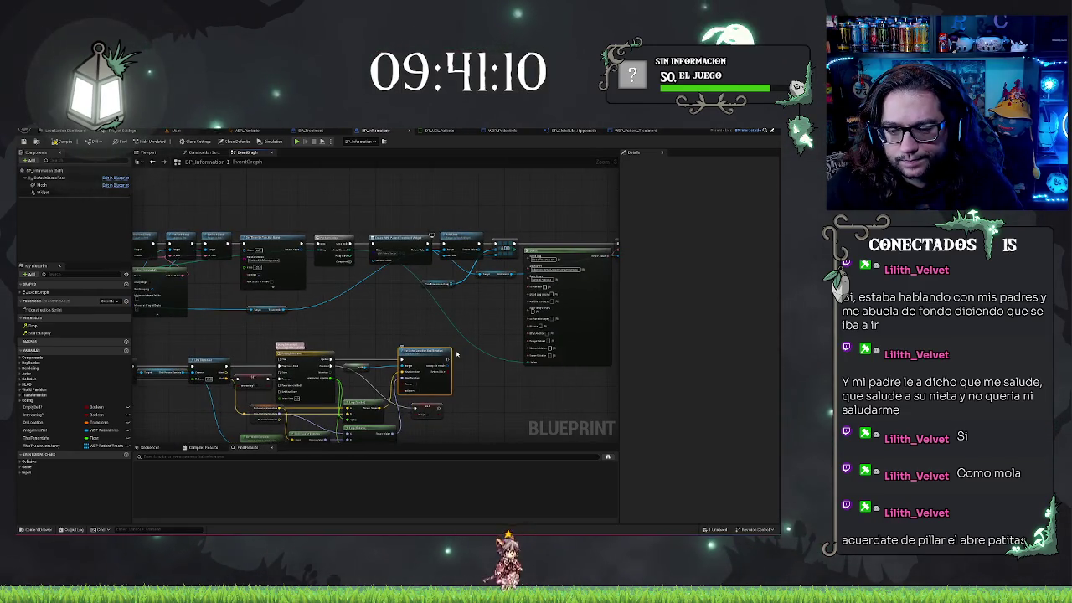
left_click(362, 376)
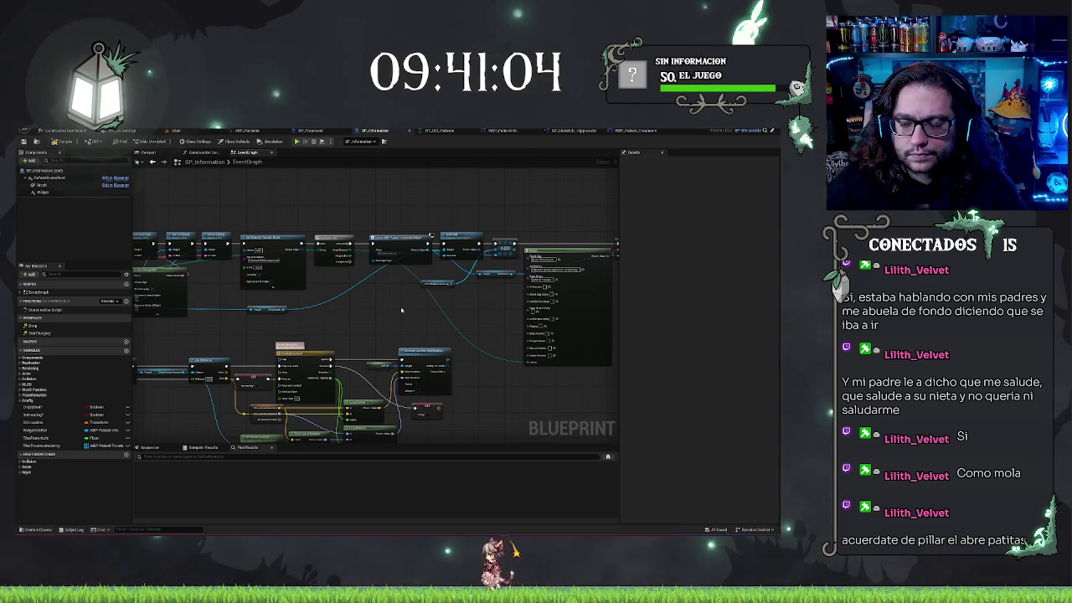
scroll(401, 310, "up", 3)
scroll(435, 277, "down", 4)
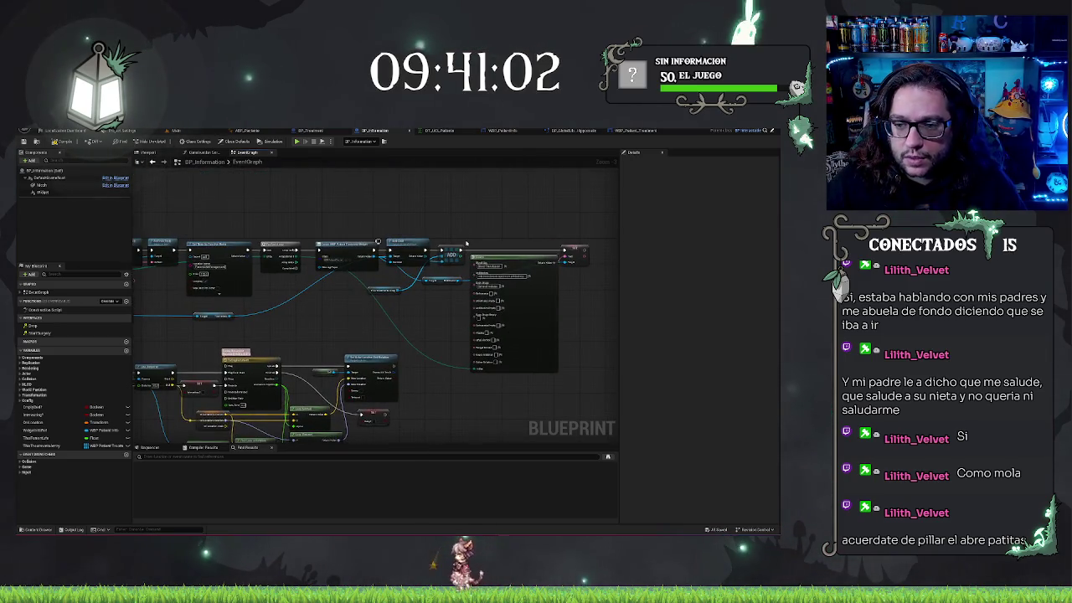
scroll(556, 358, "up", 2)
left_click(475, 274)
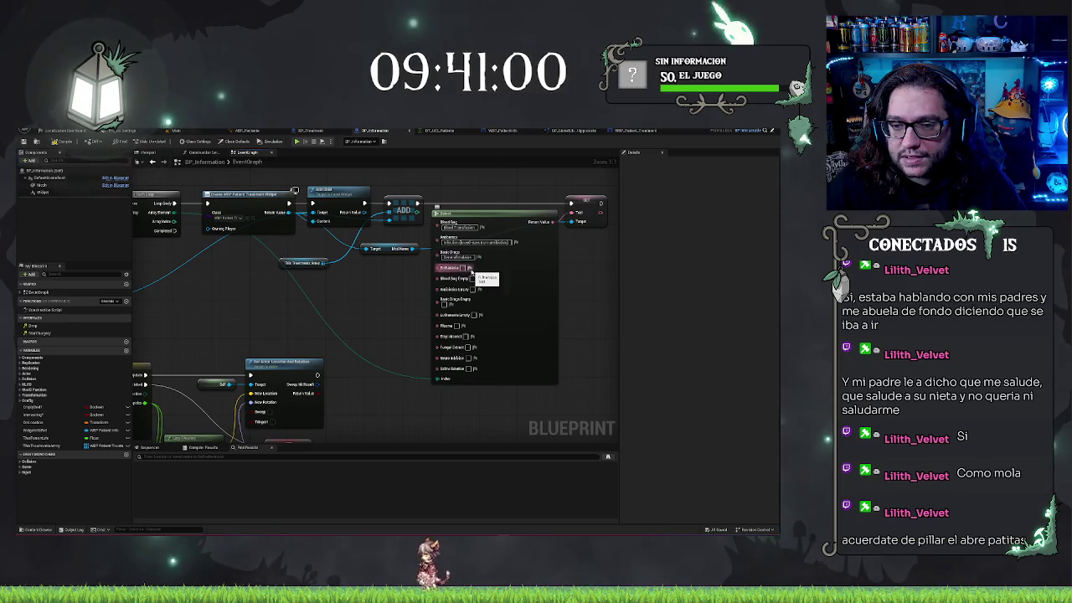
left_click(484, 285)
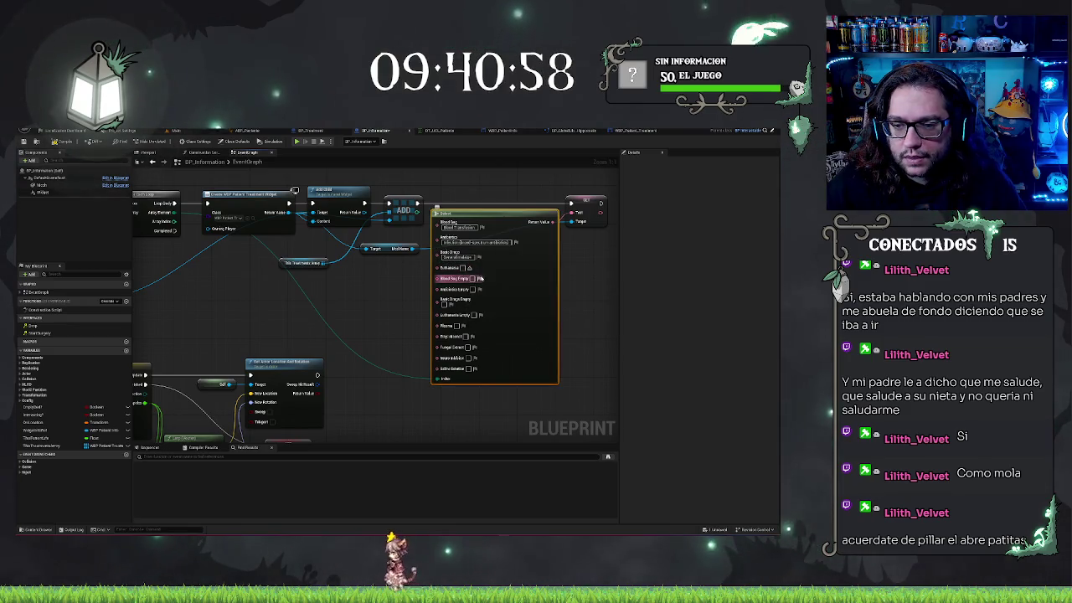
left_click(492, 289)
left_click(483, 285)
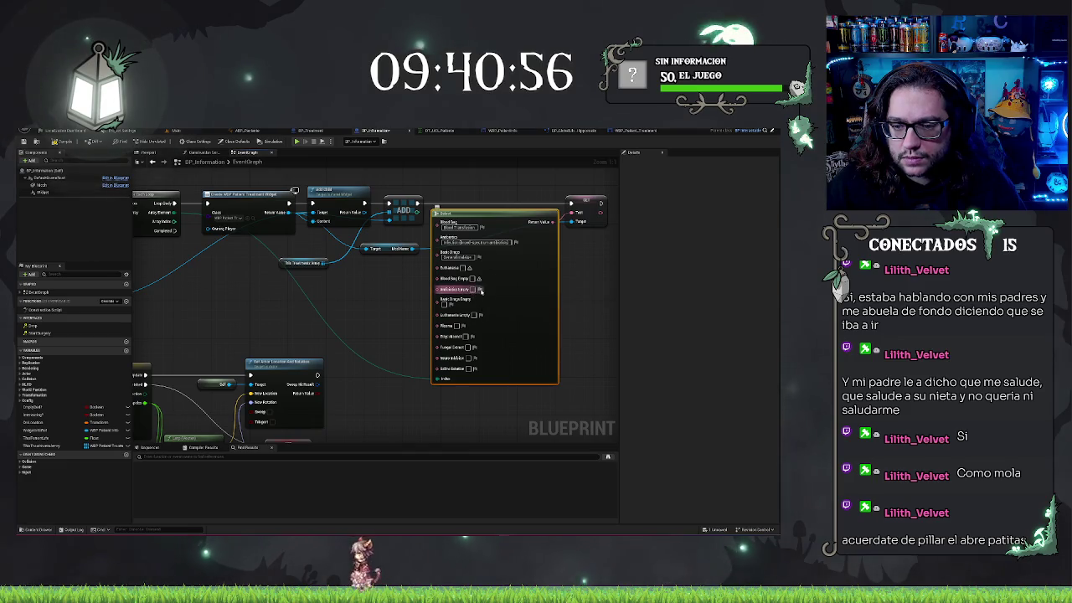
left_click(481, 290)
left_click(456, 303)
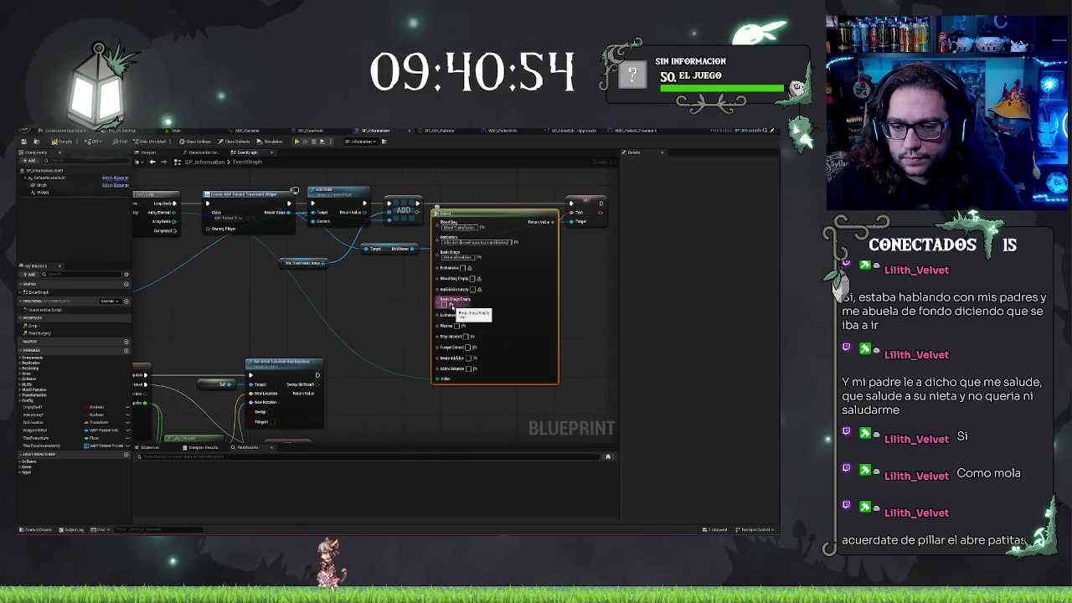
left_click(455, 307)
left_click(454, 307)
left_click(480, 315)
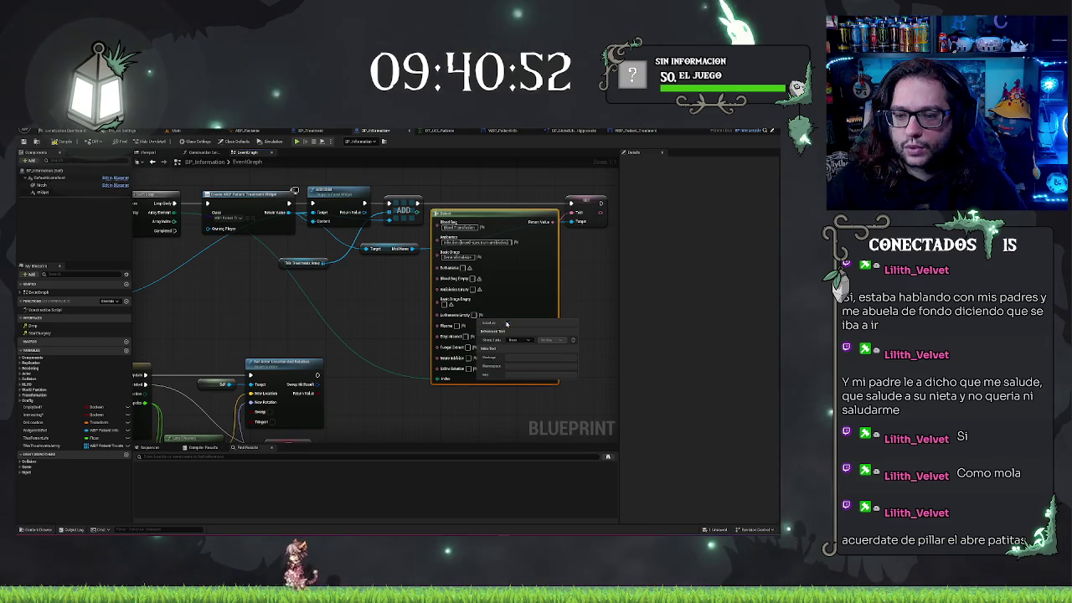
left_click(474, 325)
left_click(473, 326)
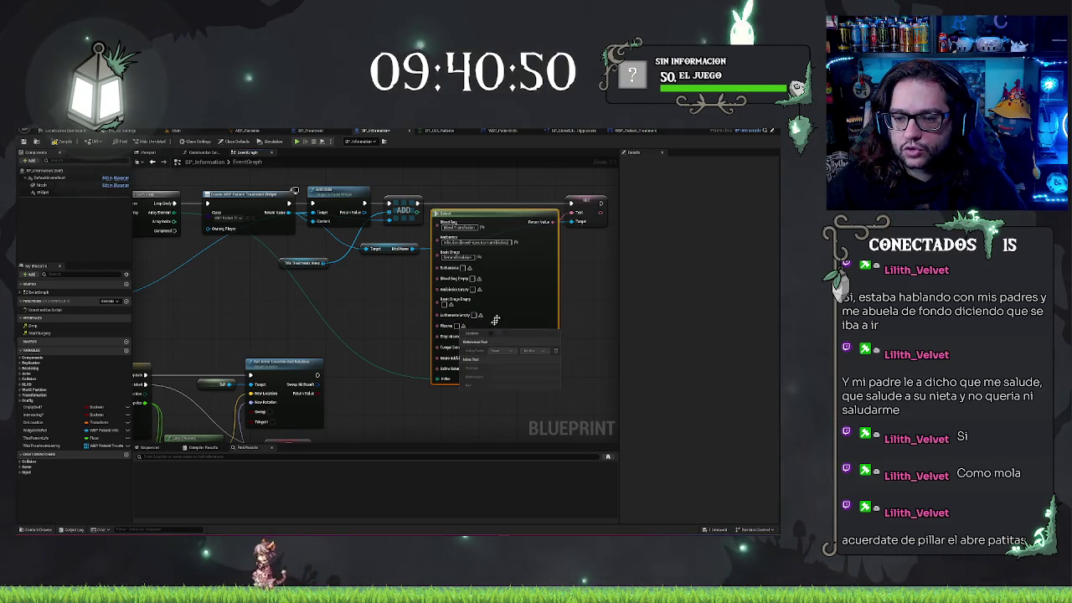
left_click(473, 336)
left_click(473, 336)
left_click(479, 347)
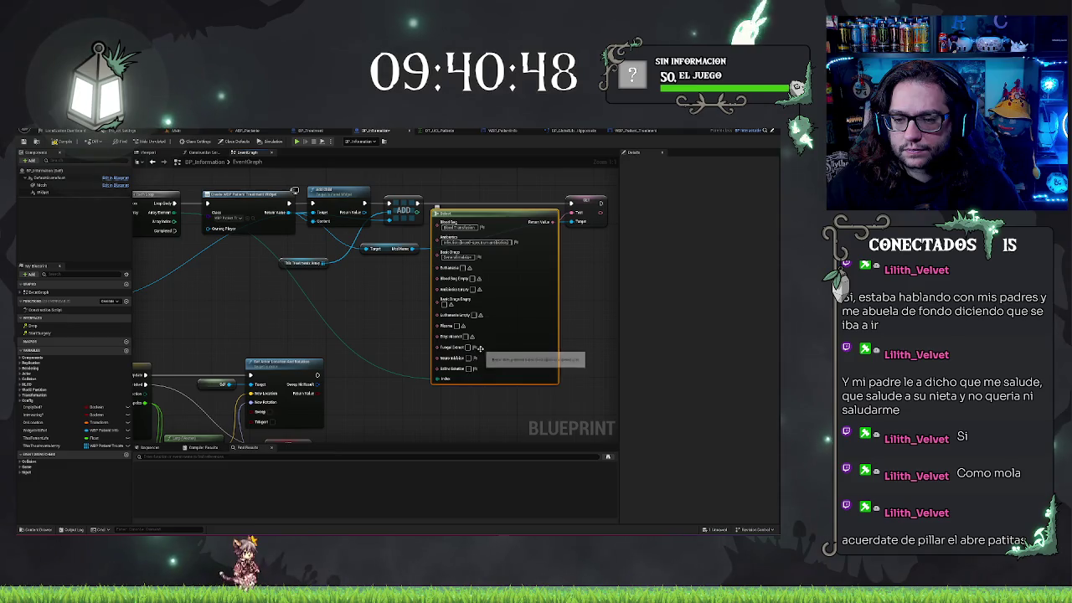
left_click(474, 357)
left_click(474, 357)
left_click(474, 369)
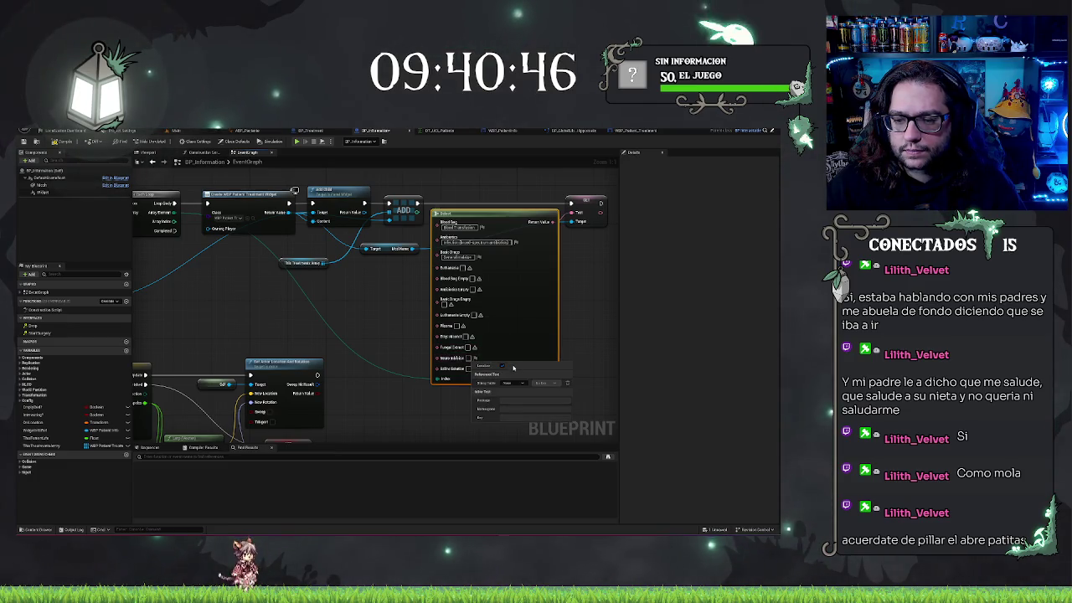
left_click(476, 369)
left_click(477, 370)
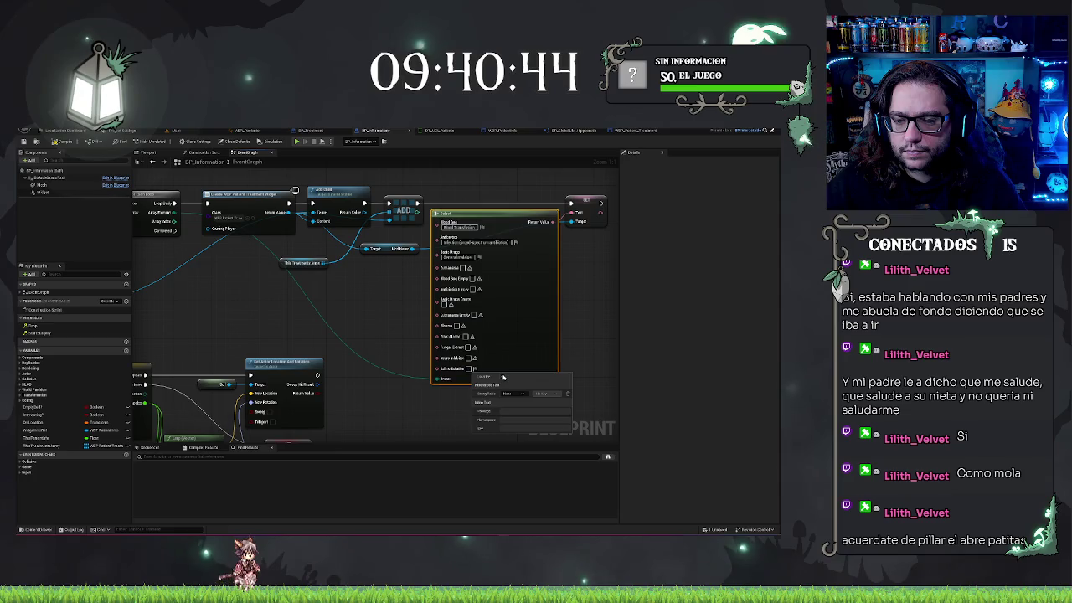
left_click(617, 355)
scroll(277, 286, "down", 4)
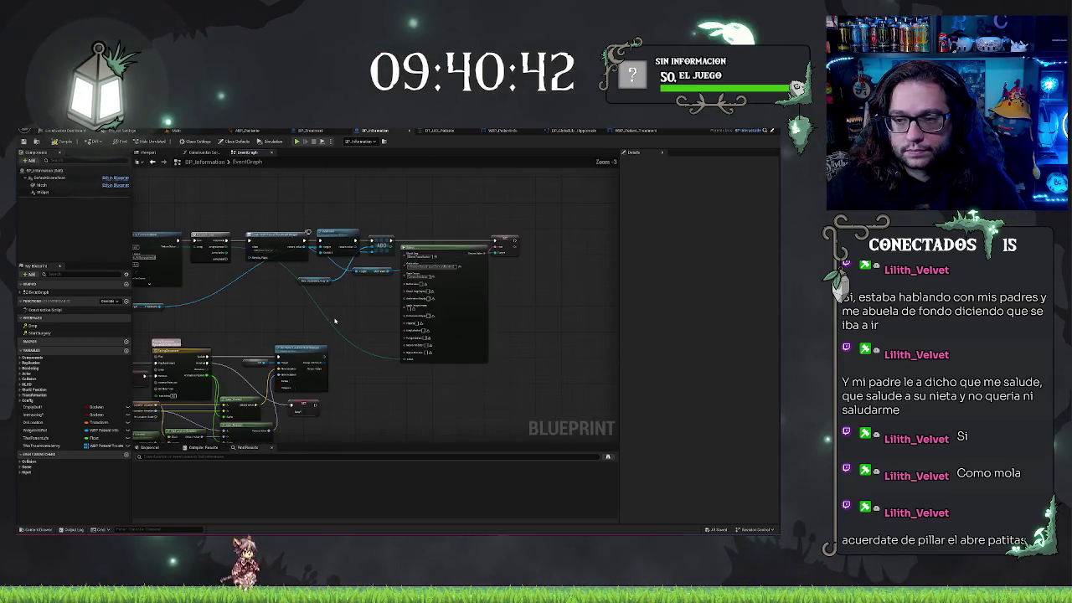
scroll(239, 215, "up", 2)
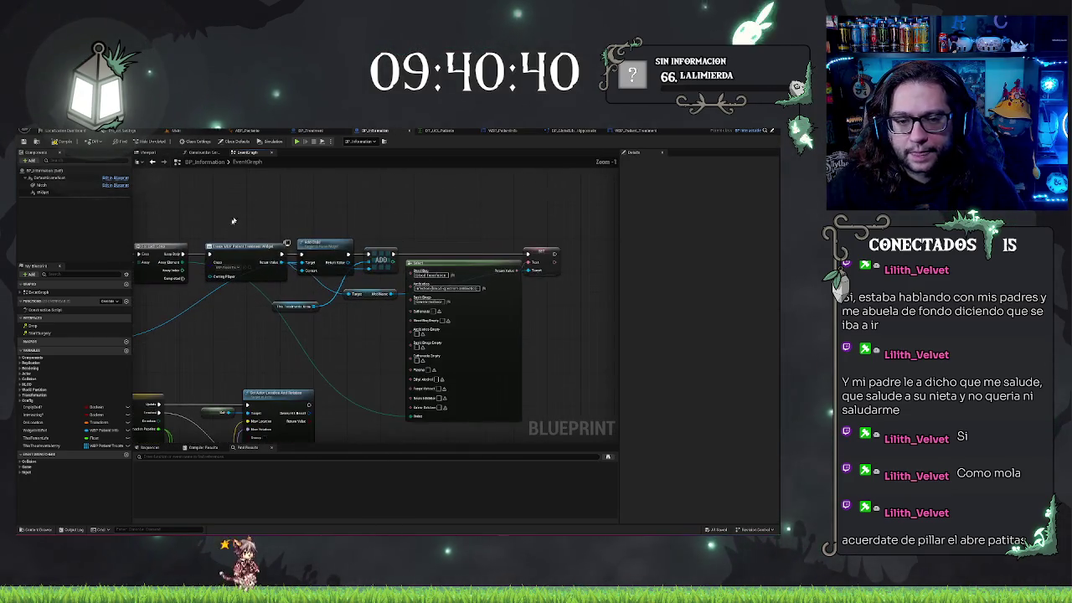
scroll(350, 225, "down", 3)
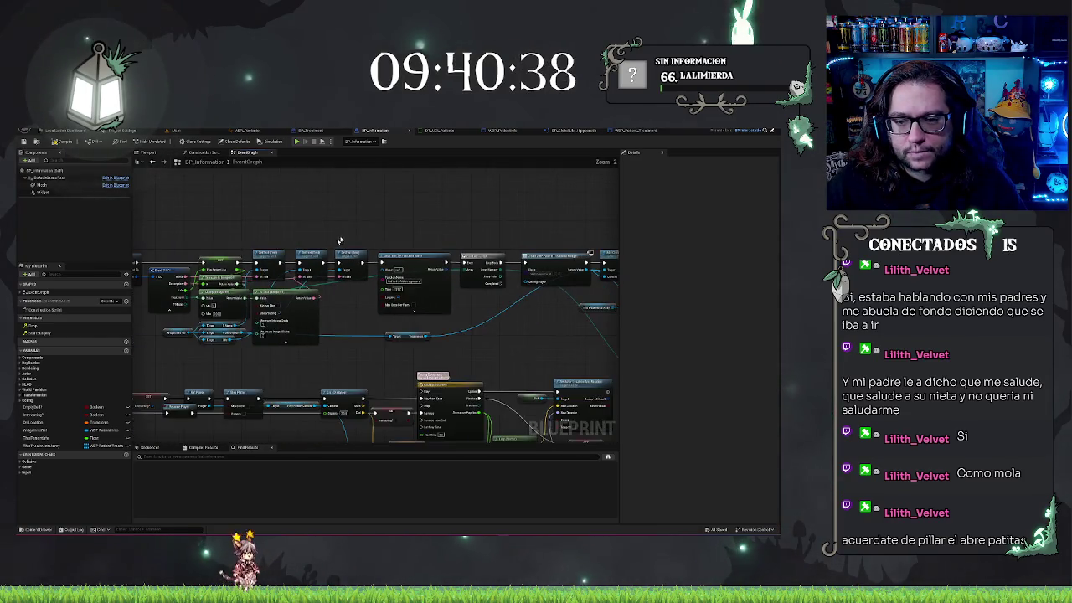
scroll(474, 232, "up", 2)
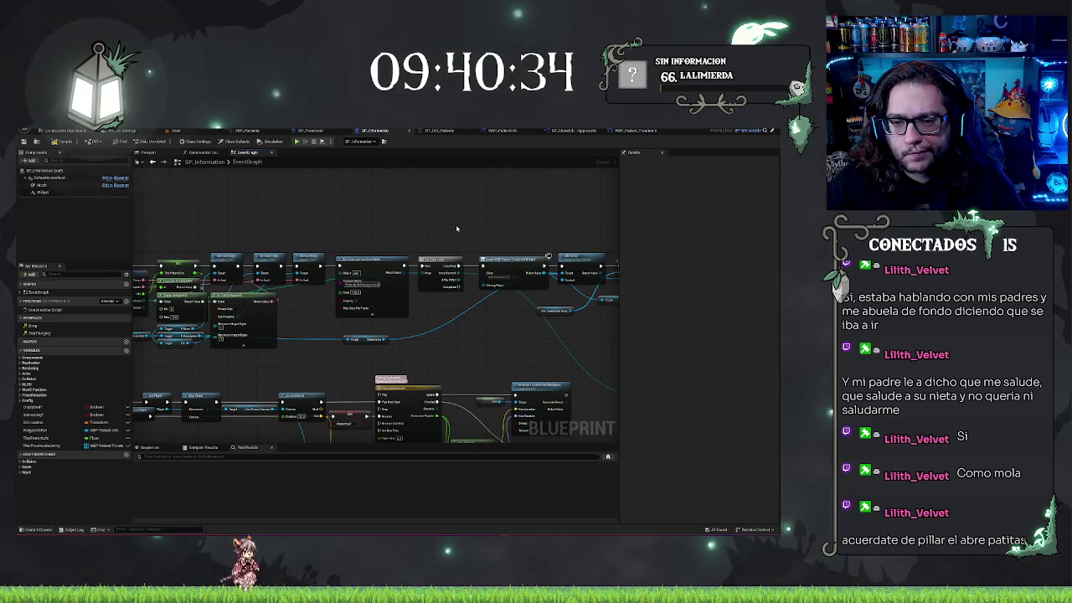
left_click_drag(456, 228, 618, 222)
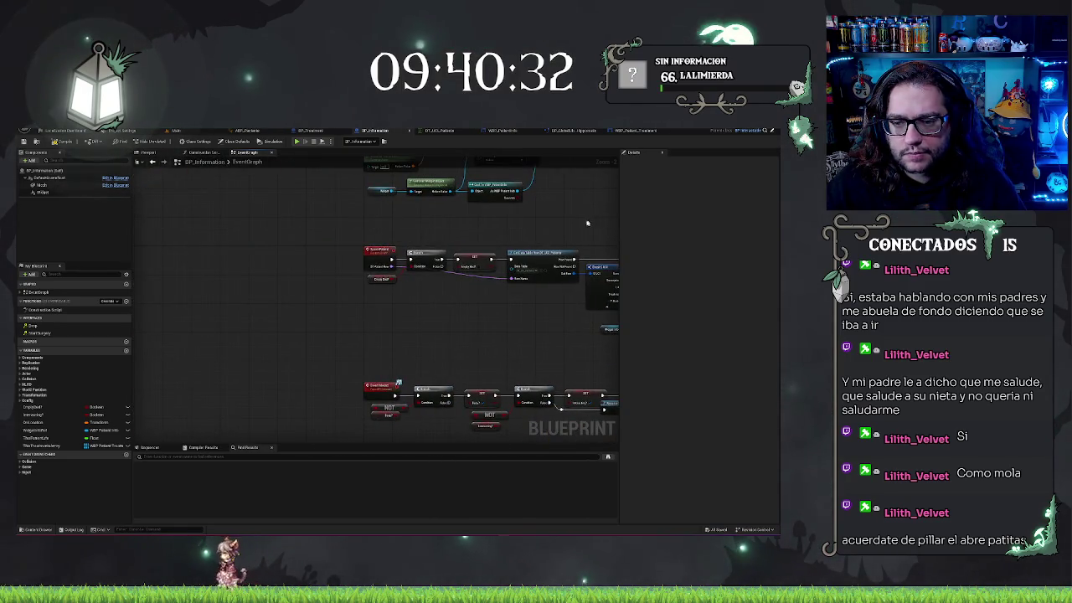
left_click_drag(526, 337, 240, 266)
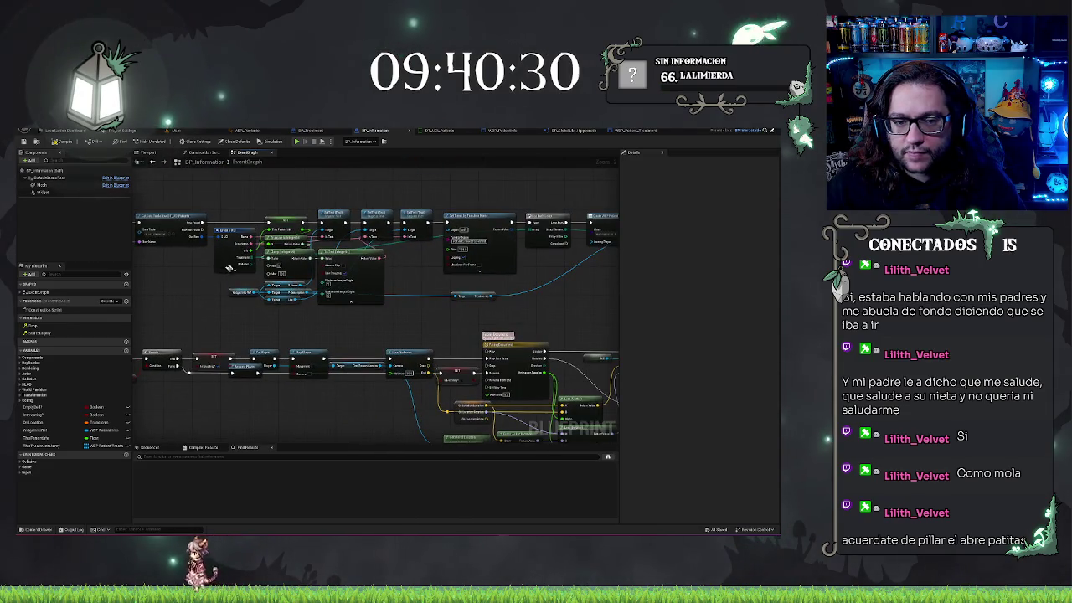
left_click(237, 231)
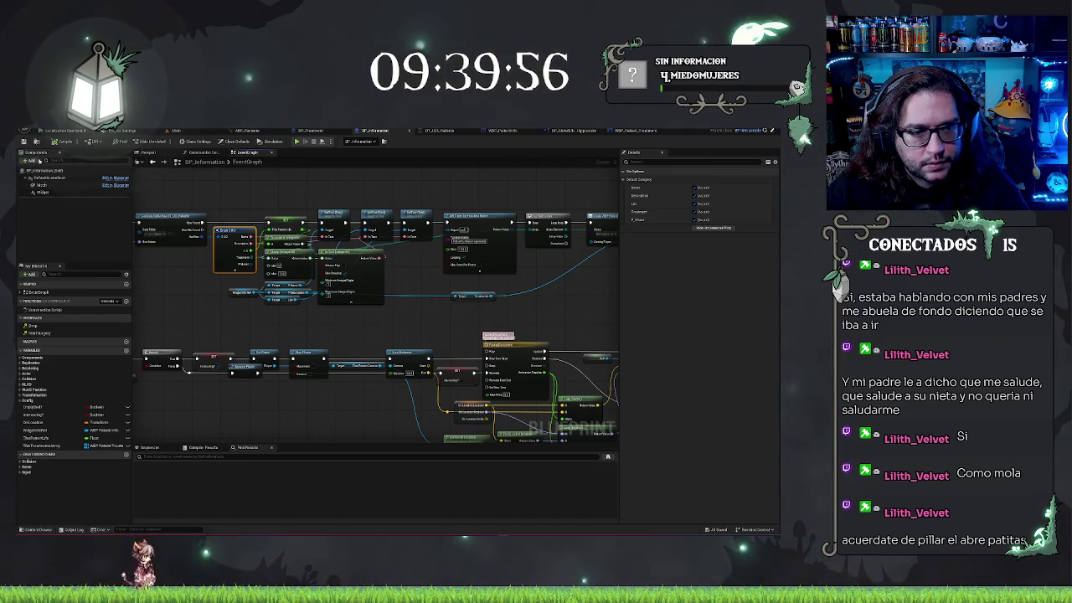
left_click(31, 160)
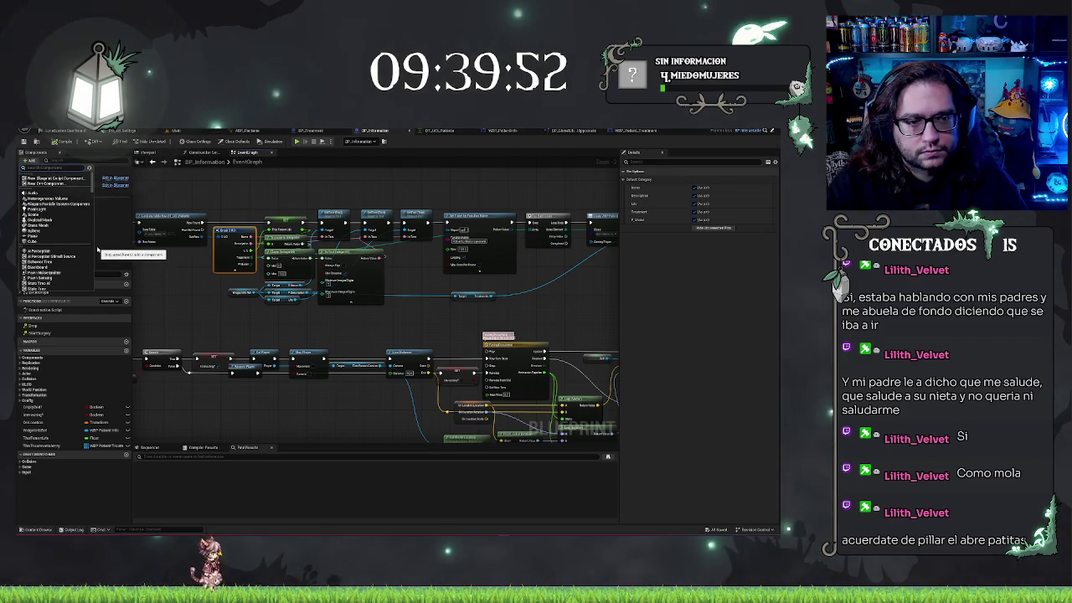
Step: Add a Static Mesh component via the 'plane mesh' search and show the Viewport
type("plane")
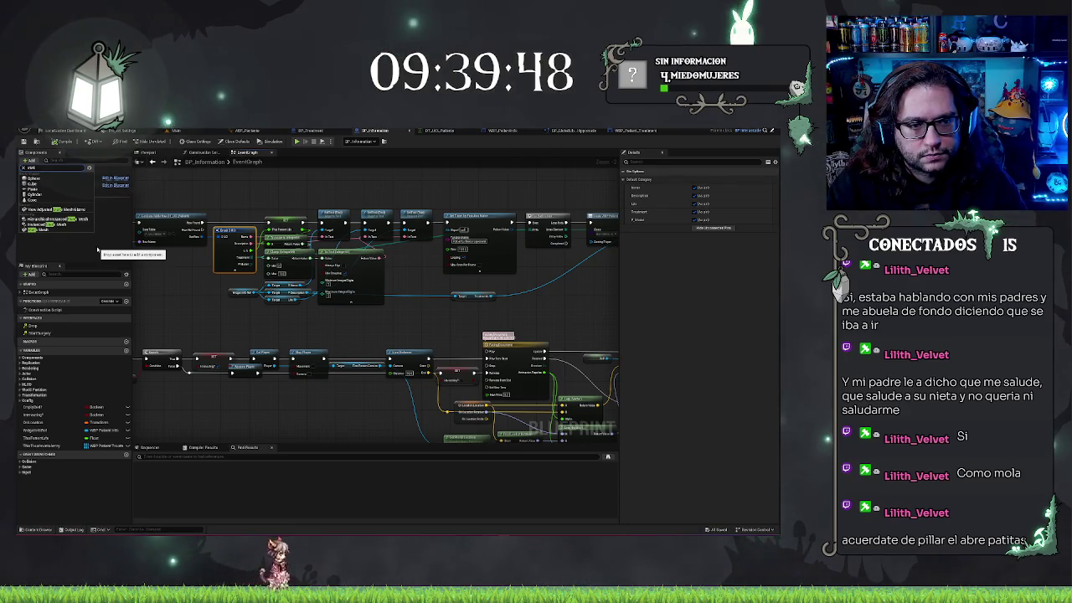
type(" mesh")
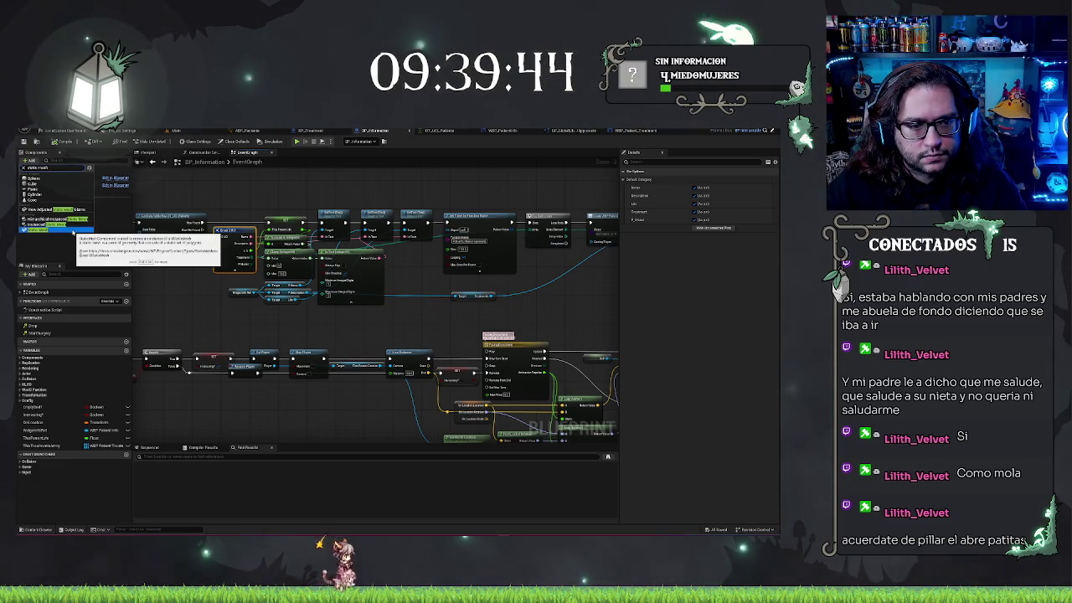
key("Escape")
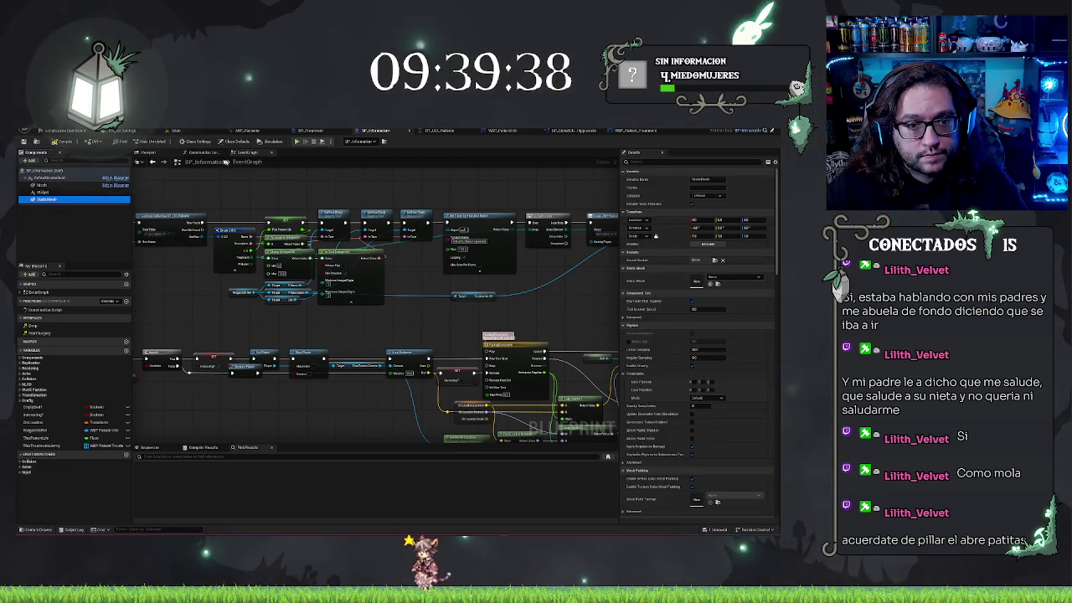
left_click(148, 152)
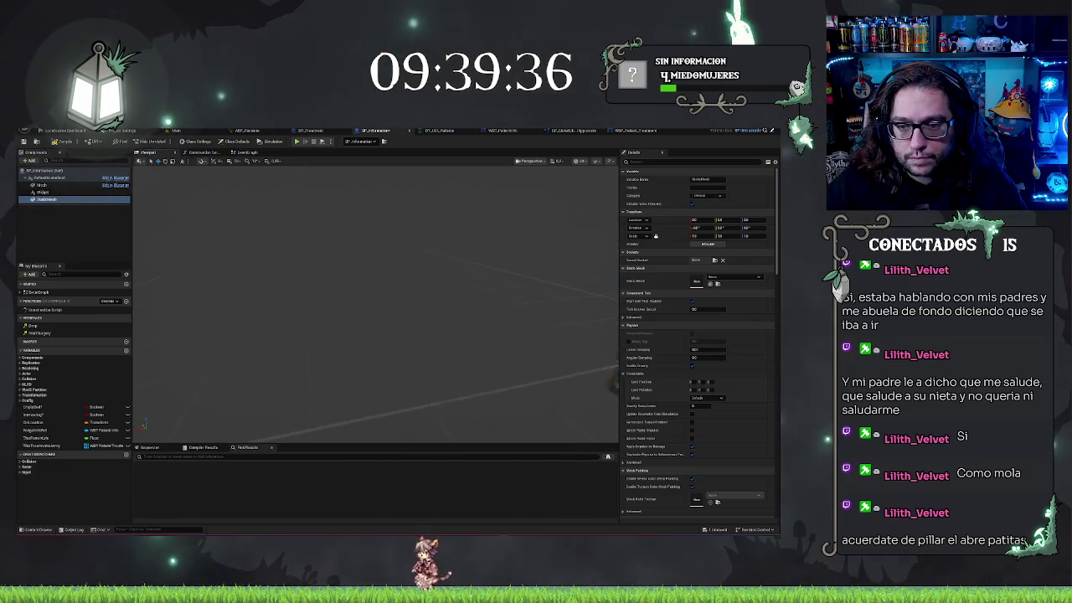
Step: Raise the mesh on Z, assign 1x1x1_Box_Pivot, frame it, and save the blueprint
left_click_drag(444, 310, 321, 337)
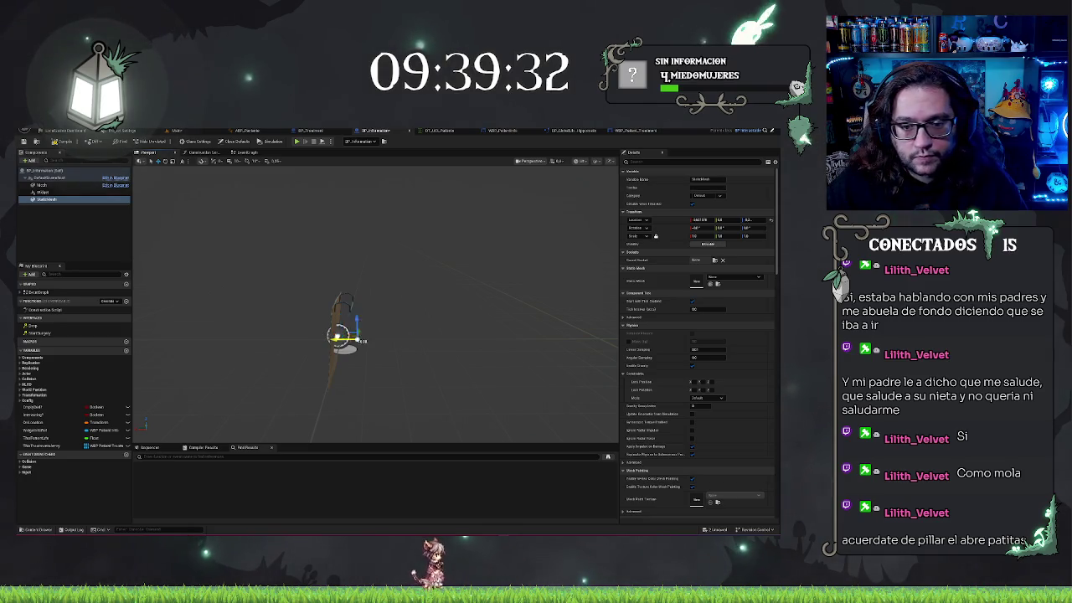
left_click_drag(565, 332, 576, 278)
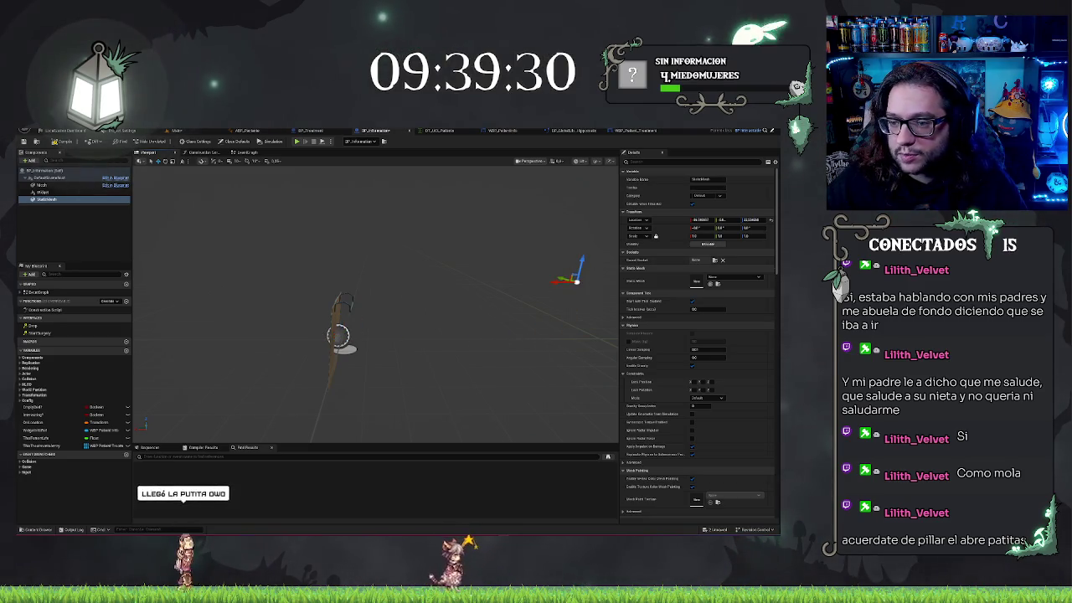
left_click(751, 277)
left_click(730, 338)
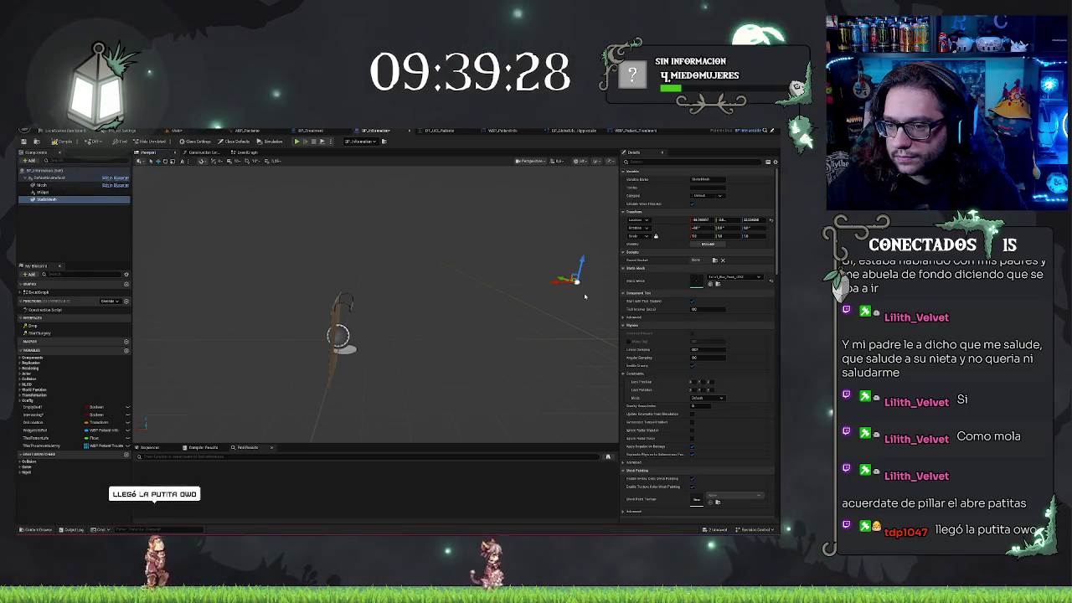
key("f")
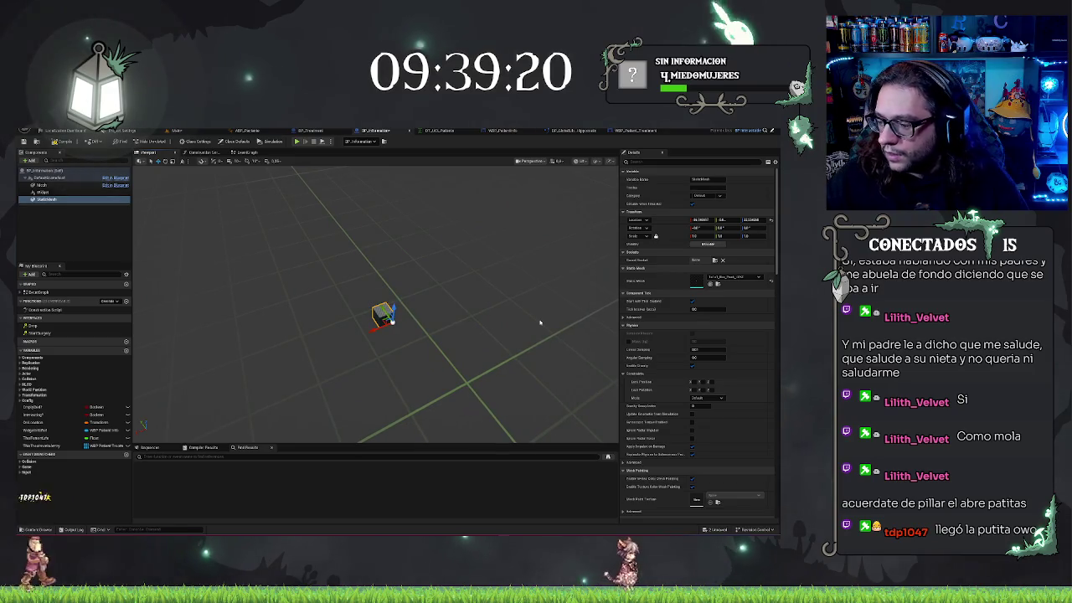
key("ctrl+s")
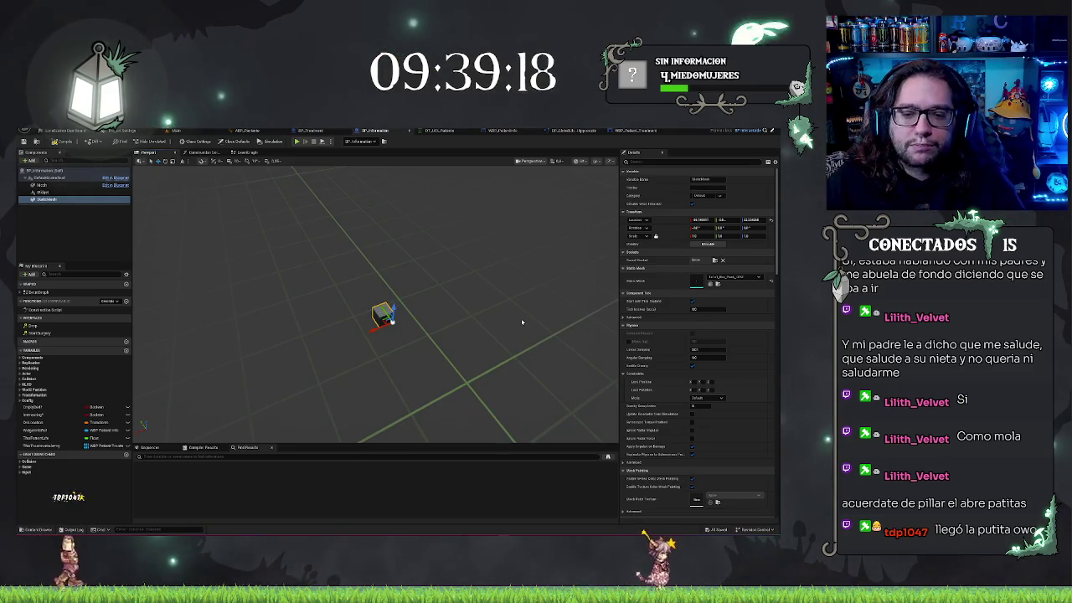
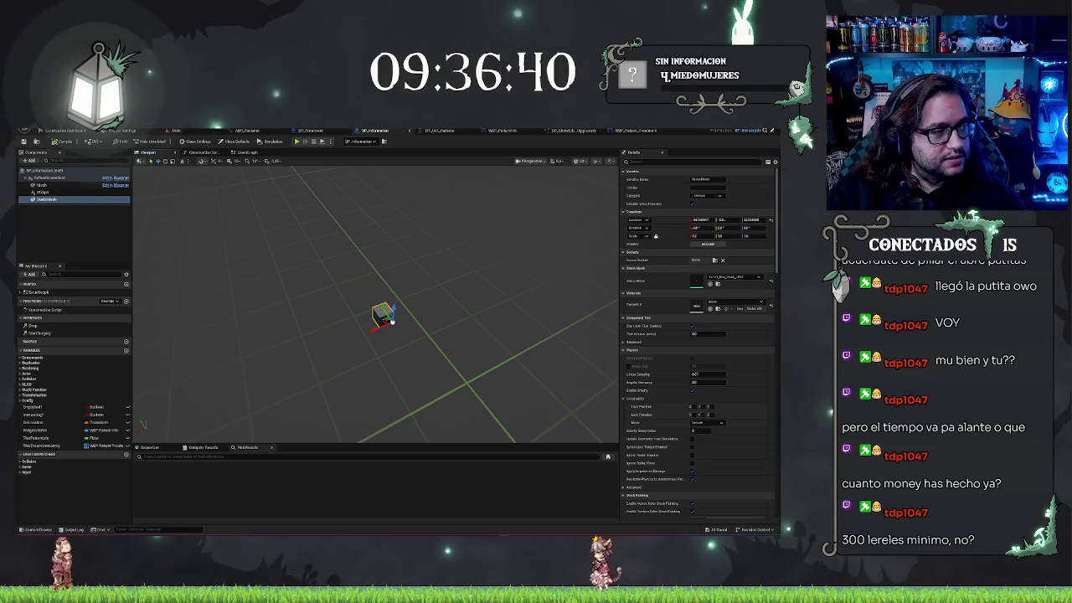
Step: Orbit around the marker mesh, then try filtering its properties with 'ad' and clear the filter
left_click_drag(389, 292, 297, 358)
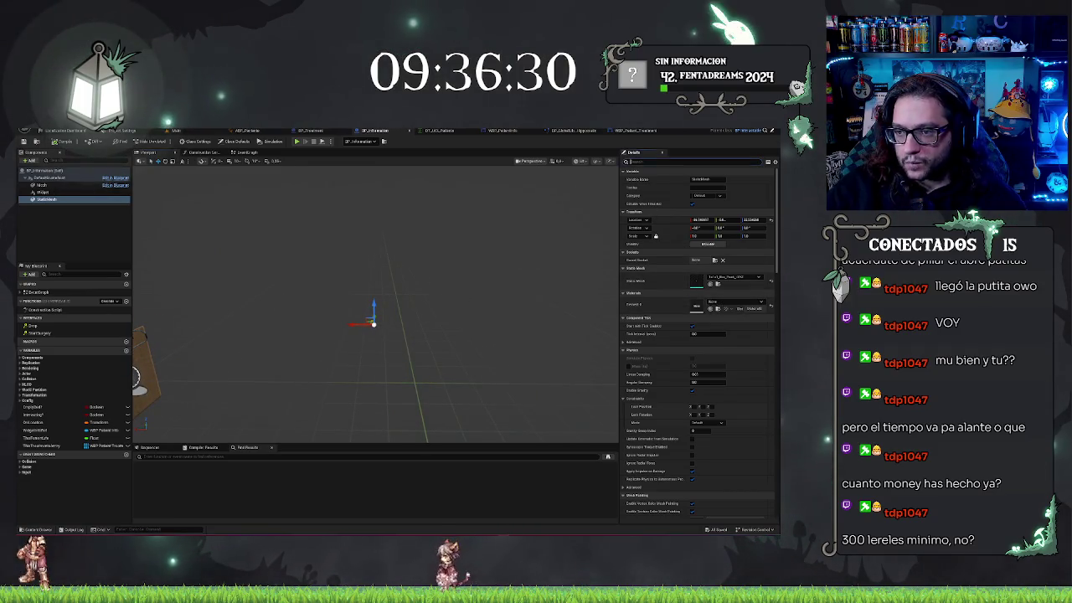
left_click(640, 161)
type("ad")
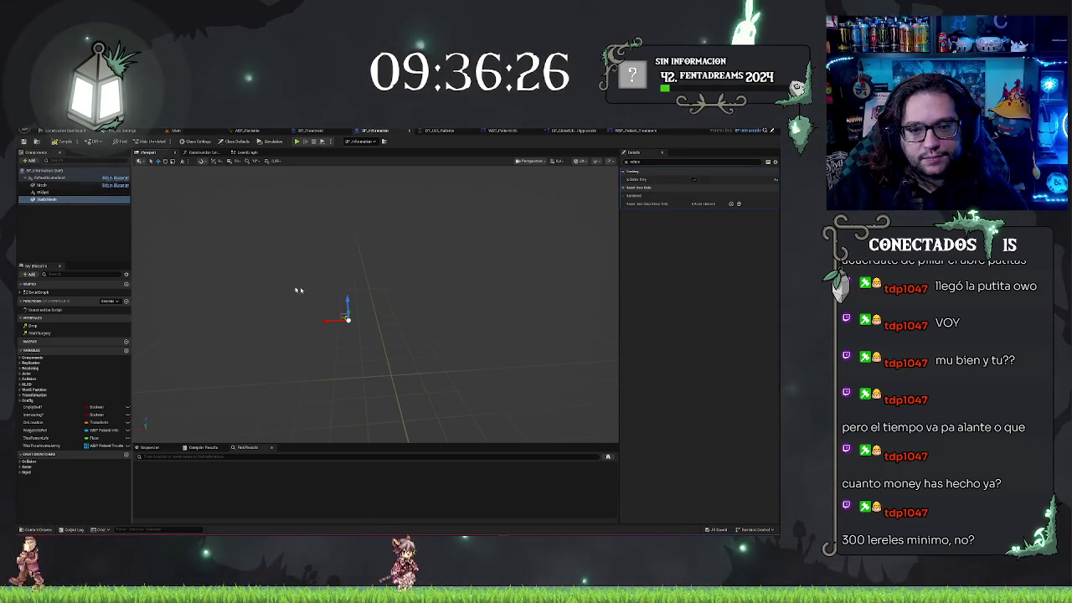
key("BackSpace")
key("BackSpace")
key("BackSpace")
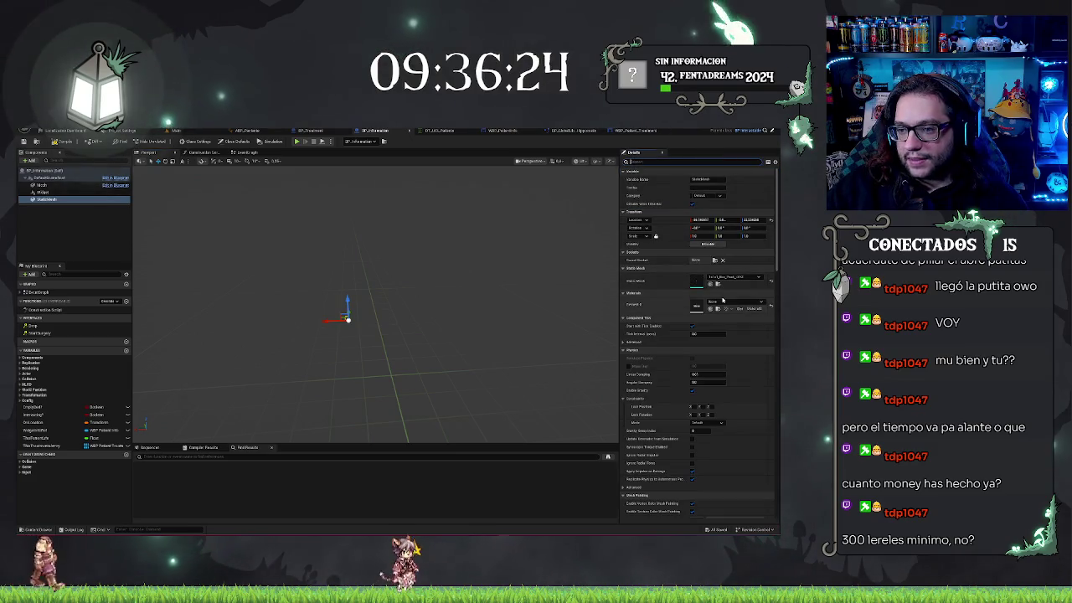
Step: Set the StaticMesh Element 0 material to ColorGradingWheel and view the recoloured marker
left_click(725, 305)
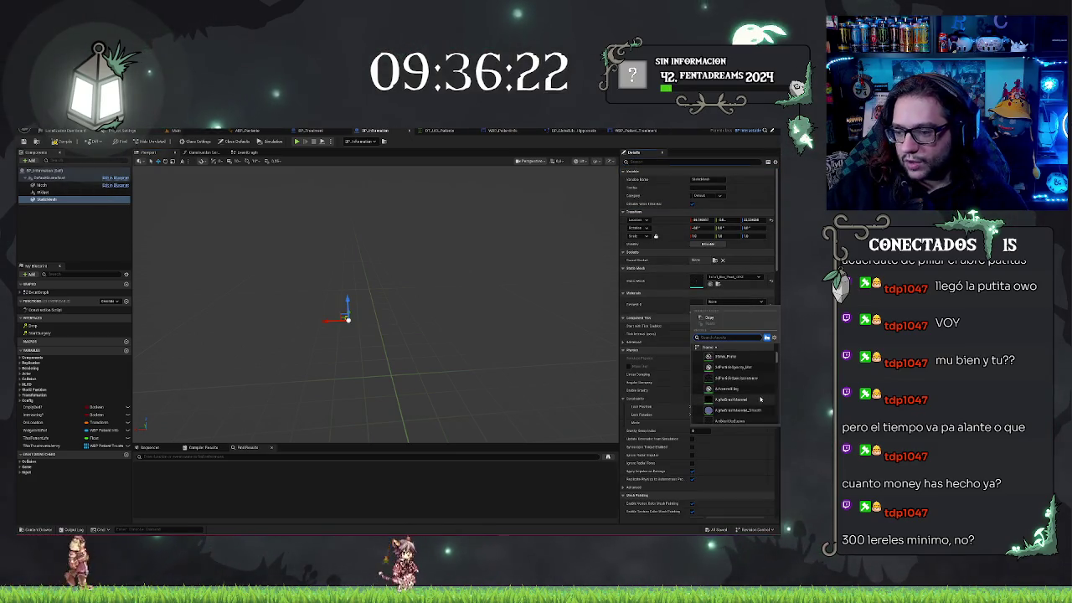
scroll(753, 393, "down", 5)
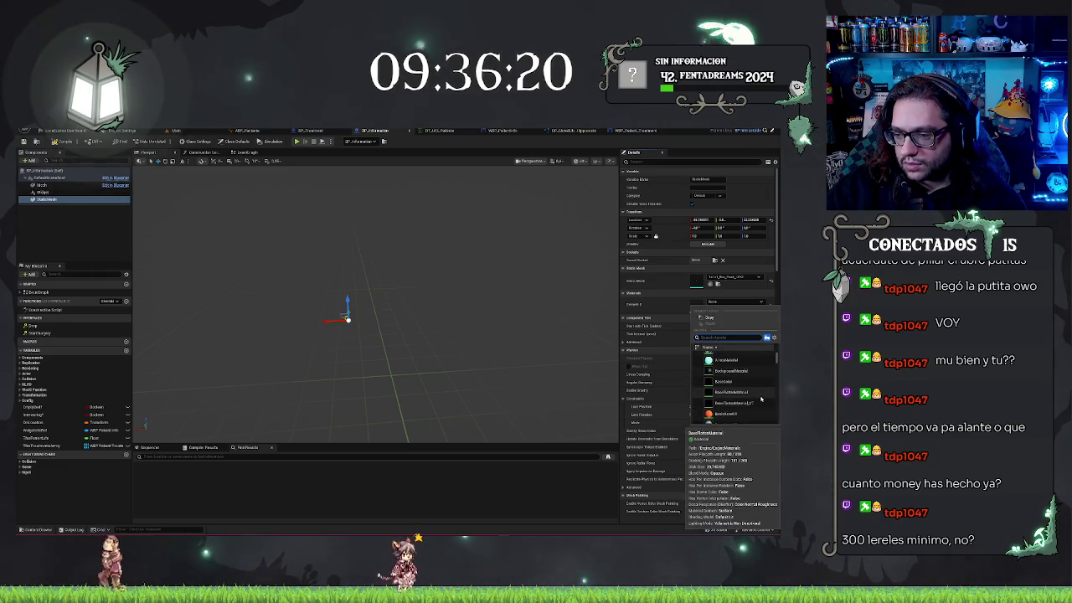
scroll(760, 400, "down", 4)
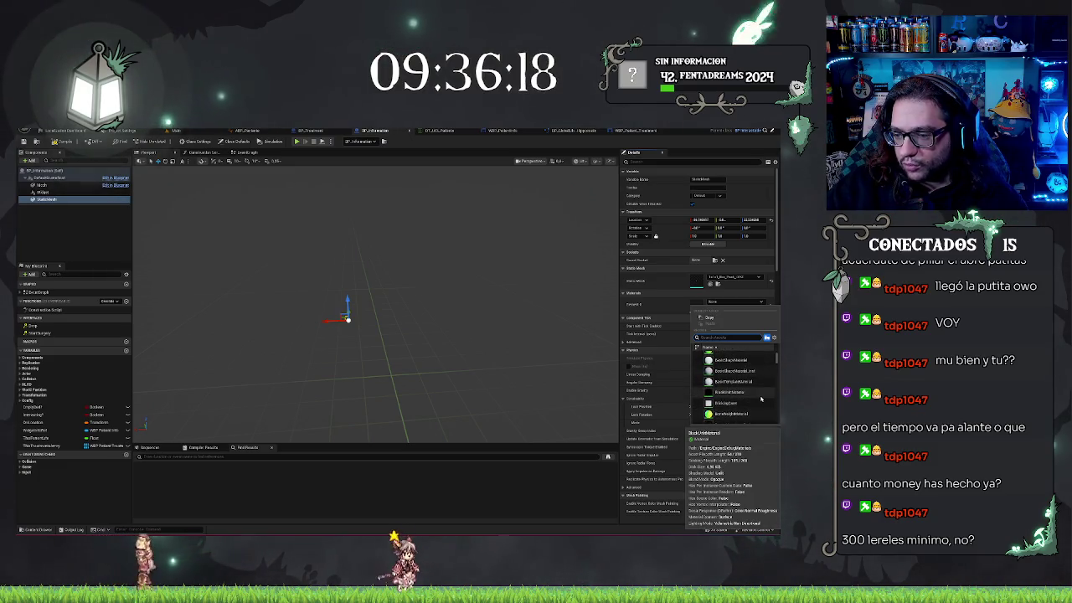
scroll(761, 400, "up", 1)
scroll(760, 399, "down", 10)
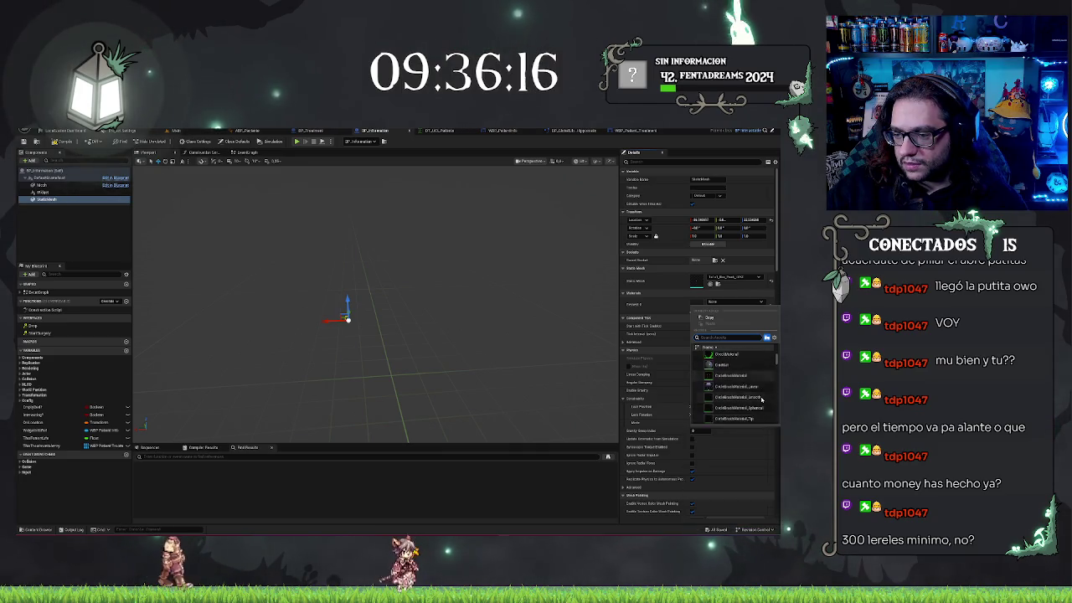
scroll(762, 399, "up", 3)
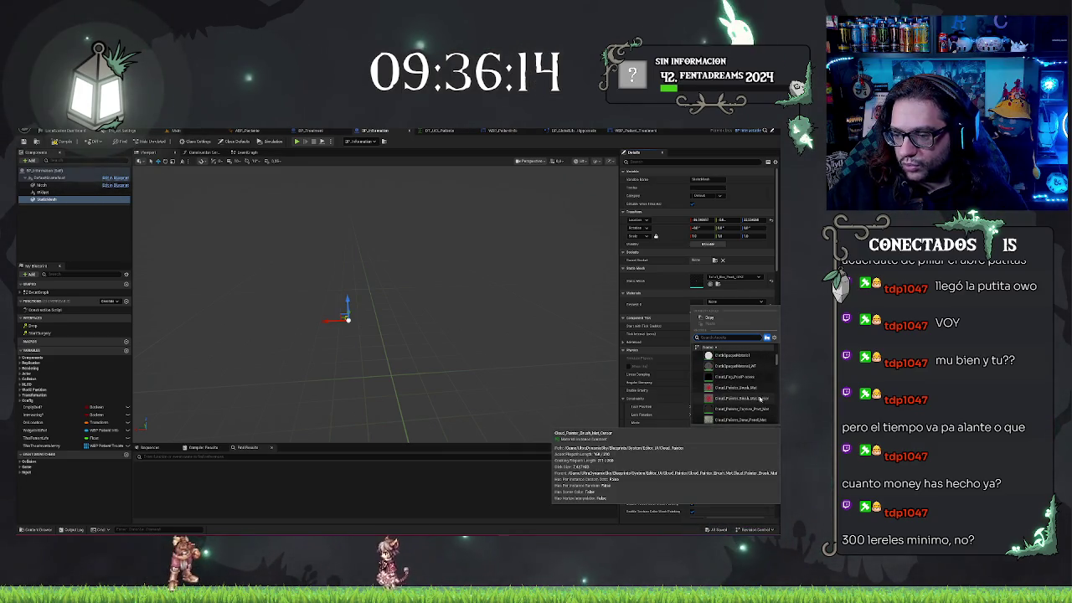
scroll(748, 391, "down", 3)
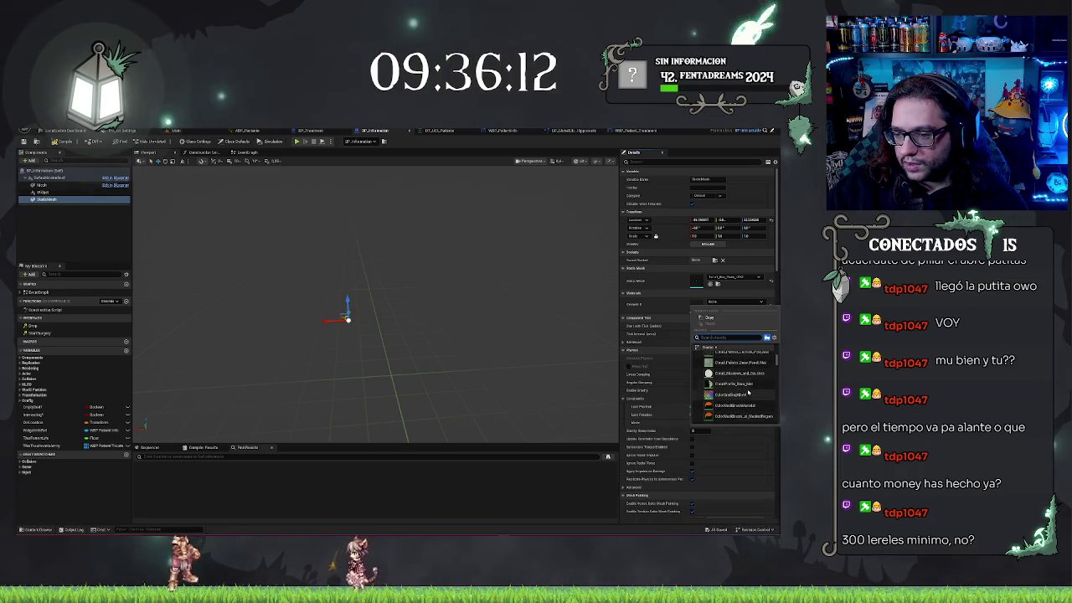
left_click(742, 386)
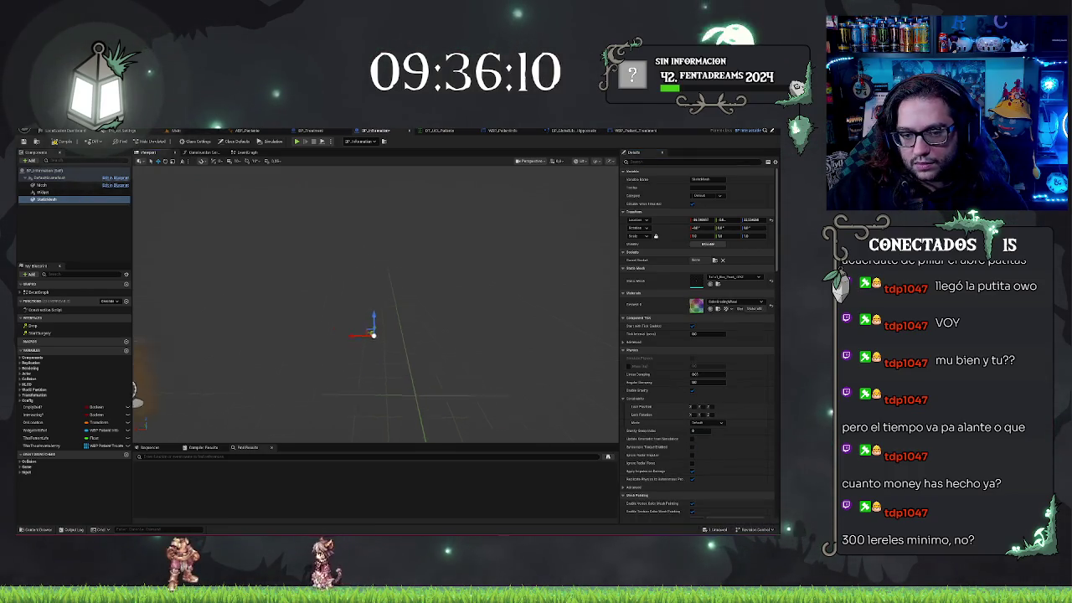
left_click_drag(376, 318, 198, 164)
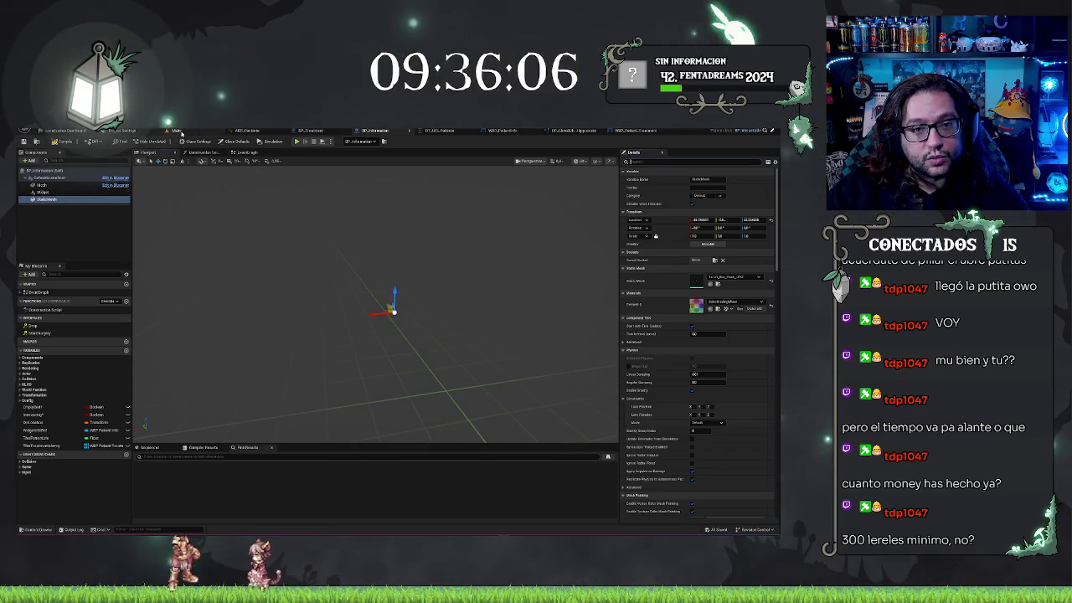
Step: In the Main level, select BP_Information2, then focus on and inspect the patient on the bed
left_click(177, 131)
mouse_move(344, 293)
left_mouse_down()
mouse_move(330, 285)
mouse_move(349, 198)
mouse_move(343, 217)
left_mouse_up()
left_click(368, 322)
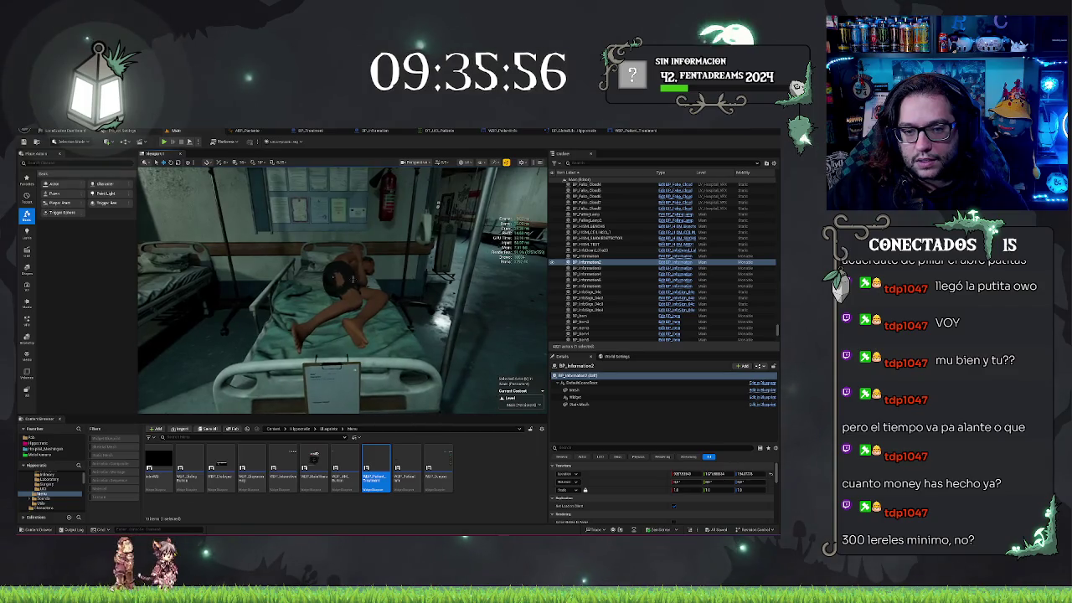
left_click(339, 276)
key("f")
left_click_drag(343, 276, 344, 219)
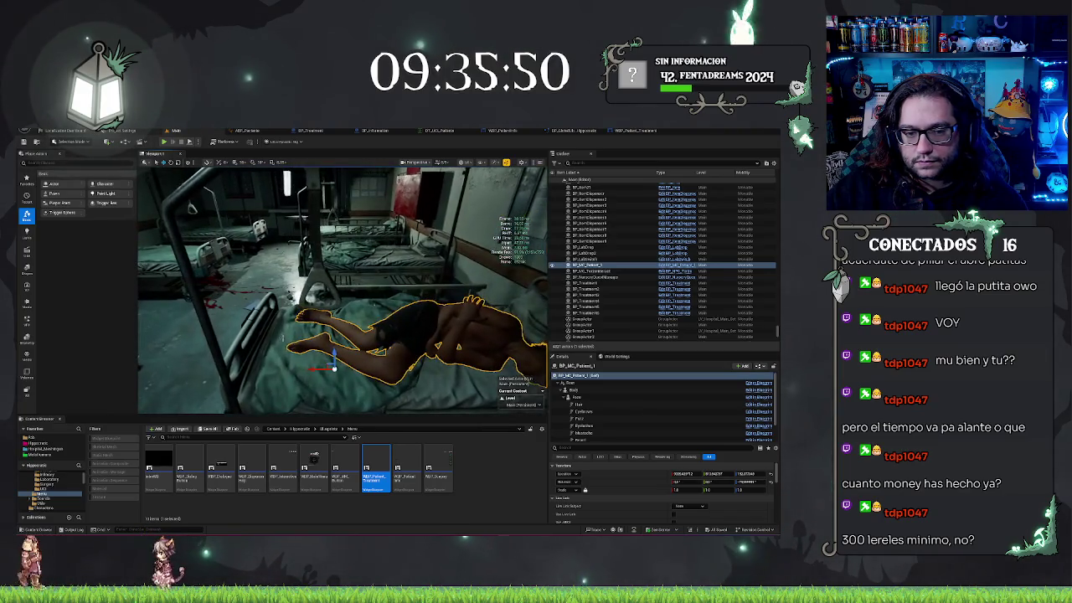
Step: Select the bed-rail BP_Information's StaticMesh, then bring up the WBP_Patient_Treatment designer
left_click(250, 322)
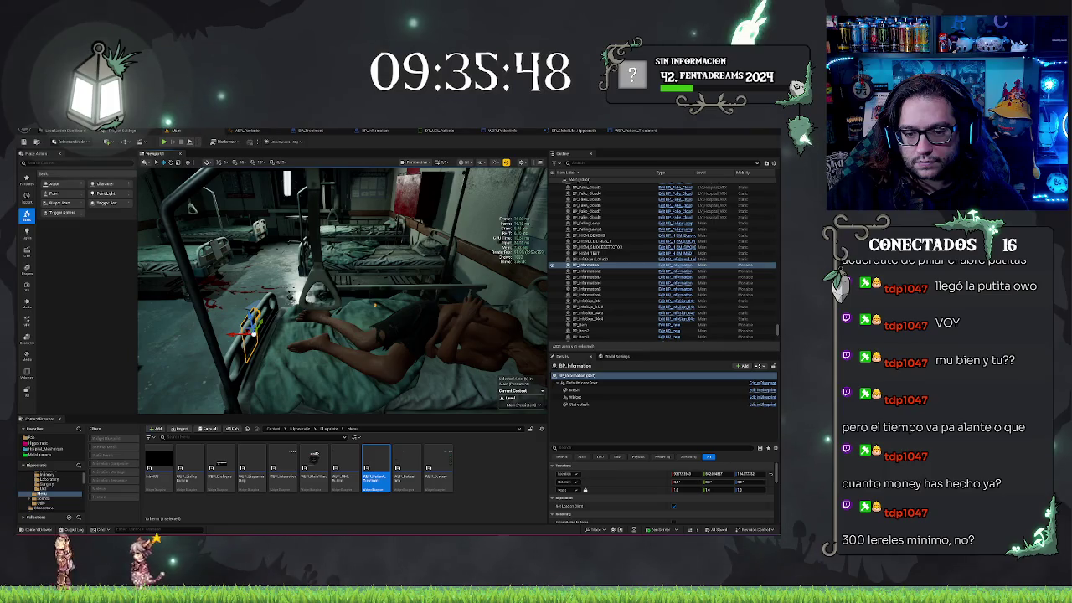
left_click(582, 405)
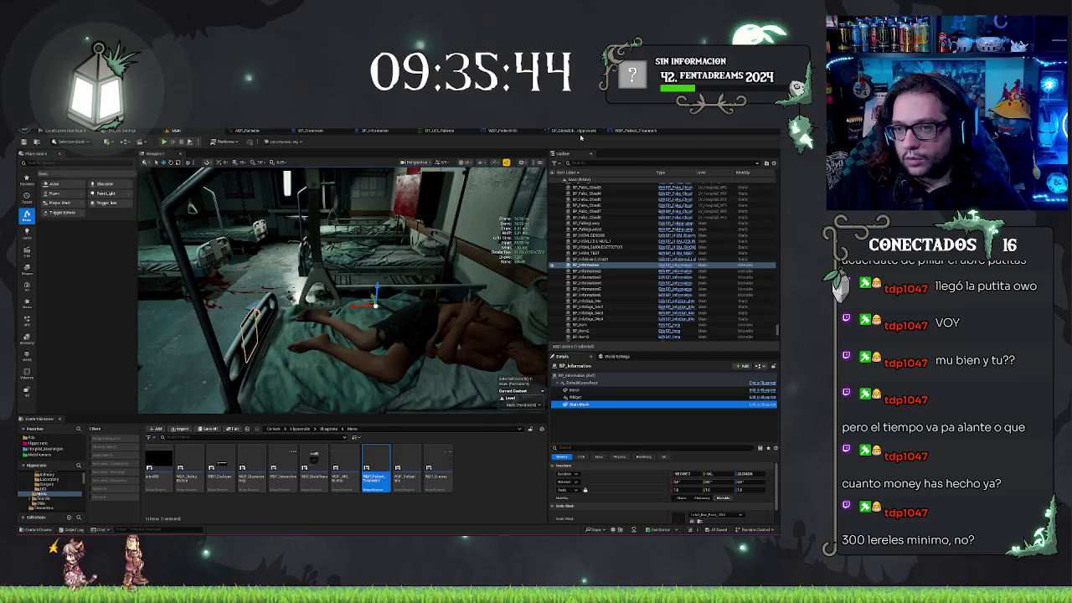
left_click(627, 131)
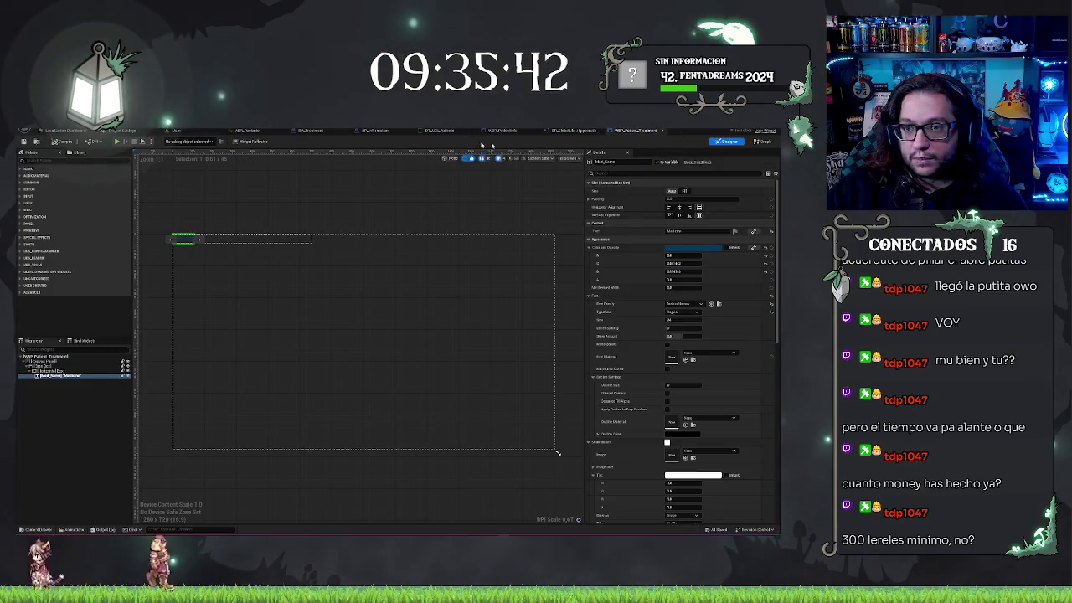
Step: Change the StaticMesh scale in BP_Information, then slide the placed actor along X beside the bed
left_click(313, 132)
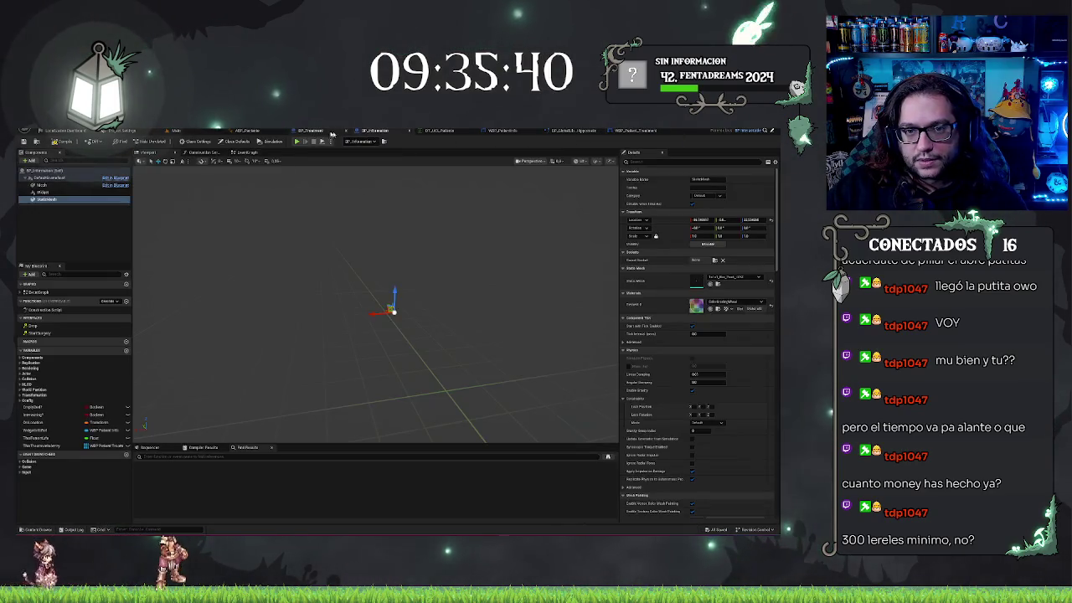
left_click(695, 236)
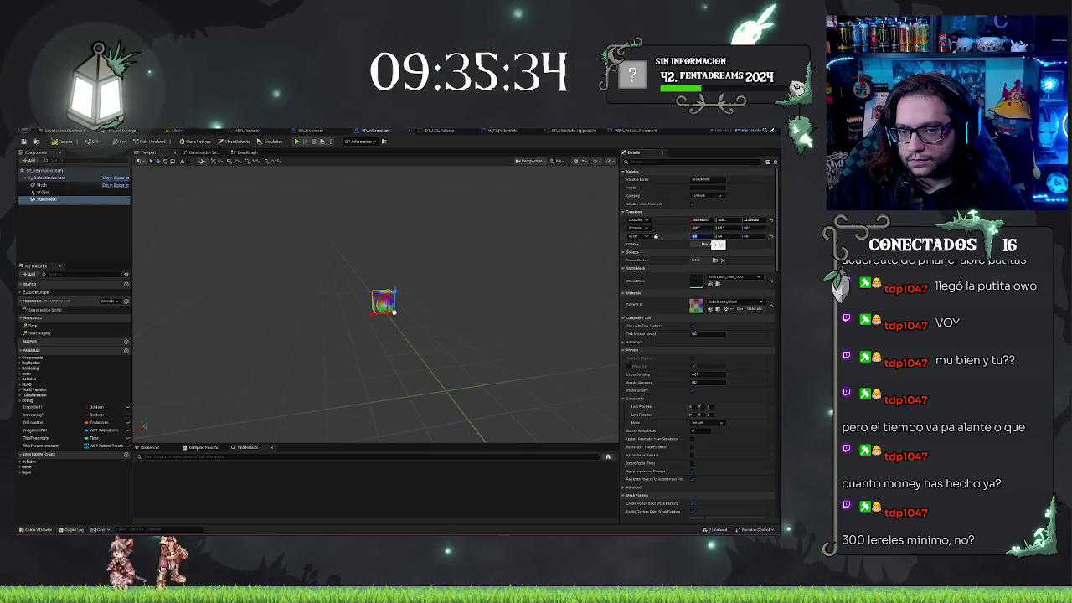
left_click(191, 132)
mouse_move(360, 303)
left_mouse_down()
mouse_move(289, 312)
mouse_move(168, 305)
left_mouse_up()
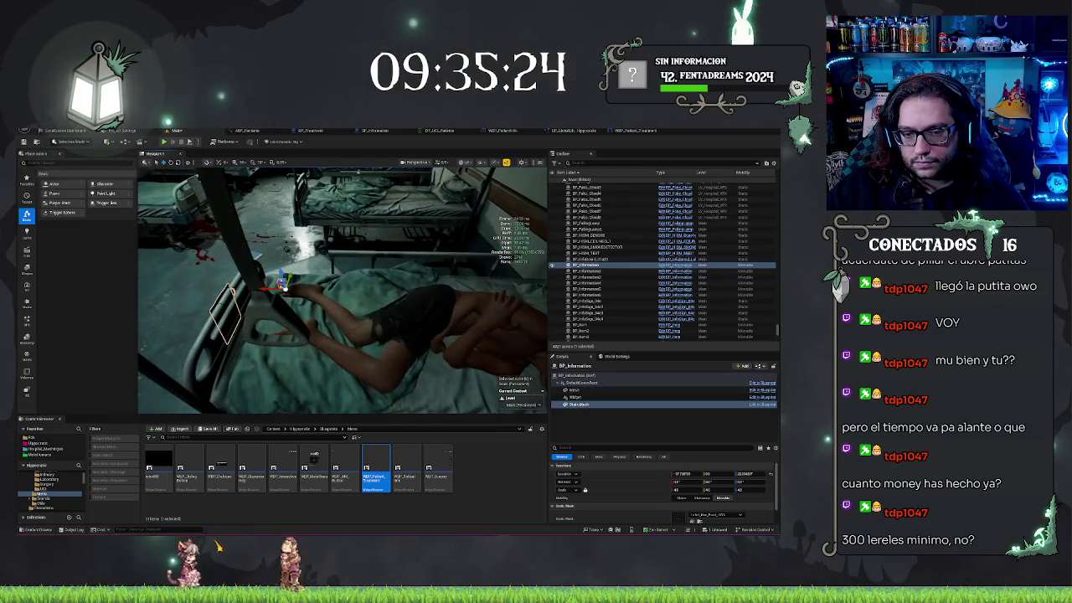
Step: Select the bed's BP_Information StaticMesh, fly in close, and undo its pasted location
left_click(376, 335)
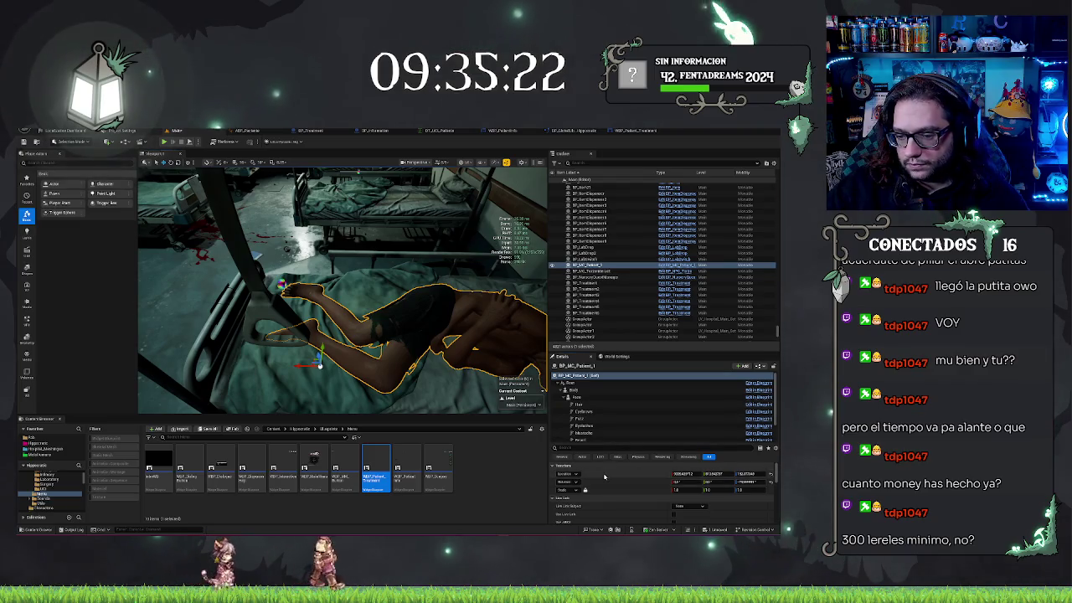
left_click_drag(393, 319, 394, 319)
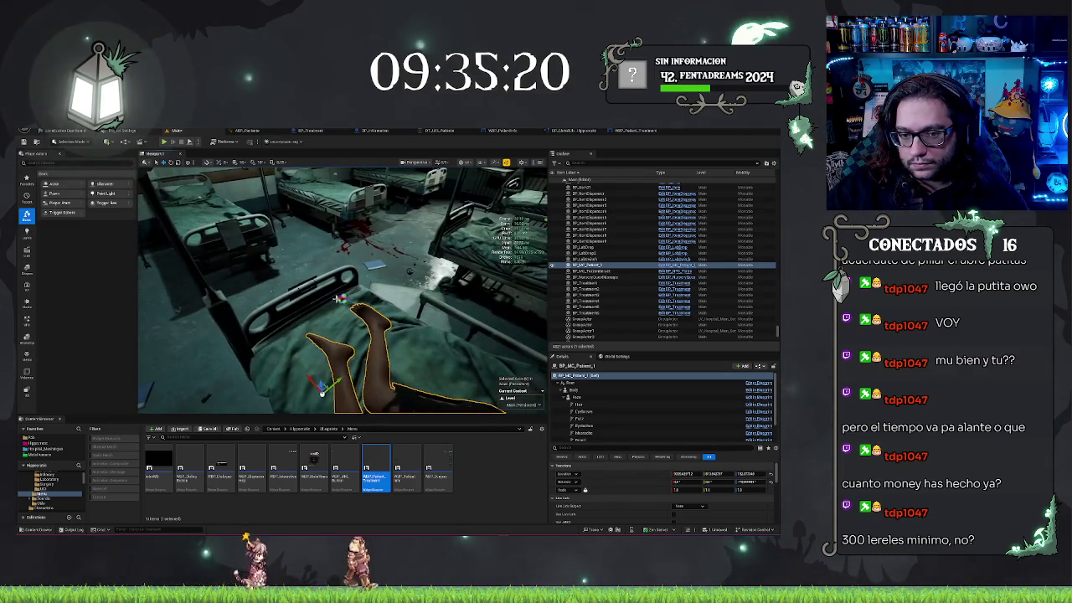
left_click(394, 319)
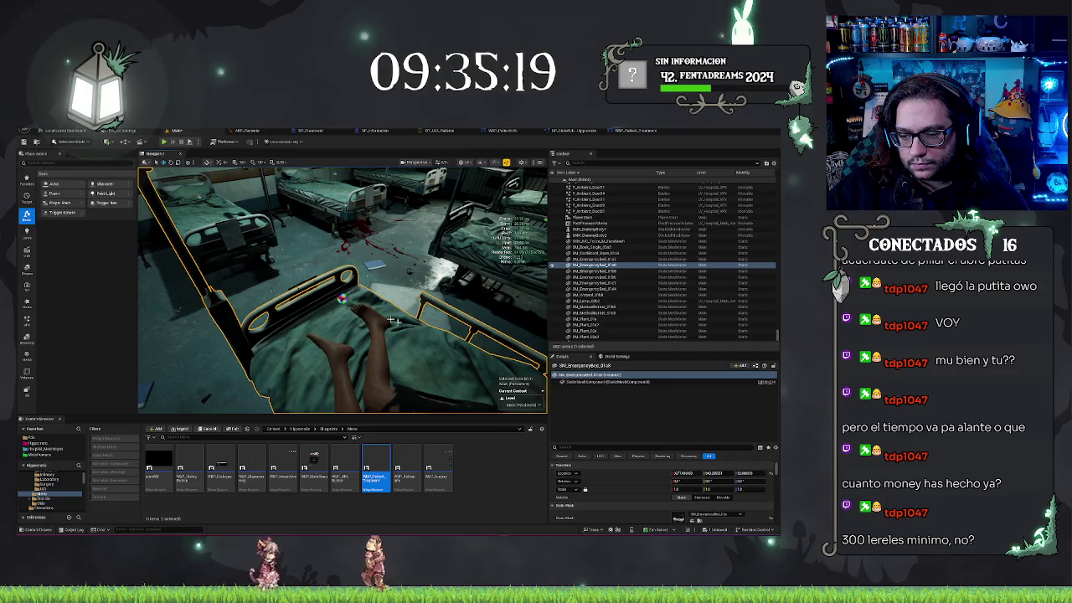
left_click(341, 298)
left_click(577, 404)
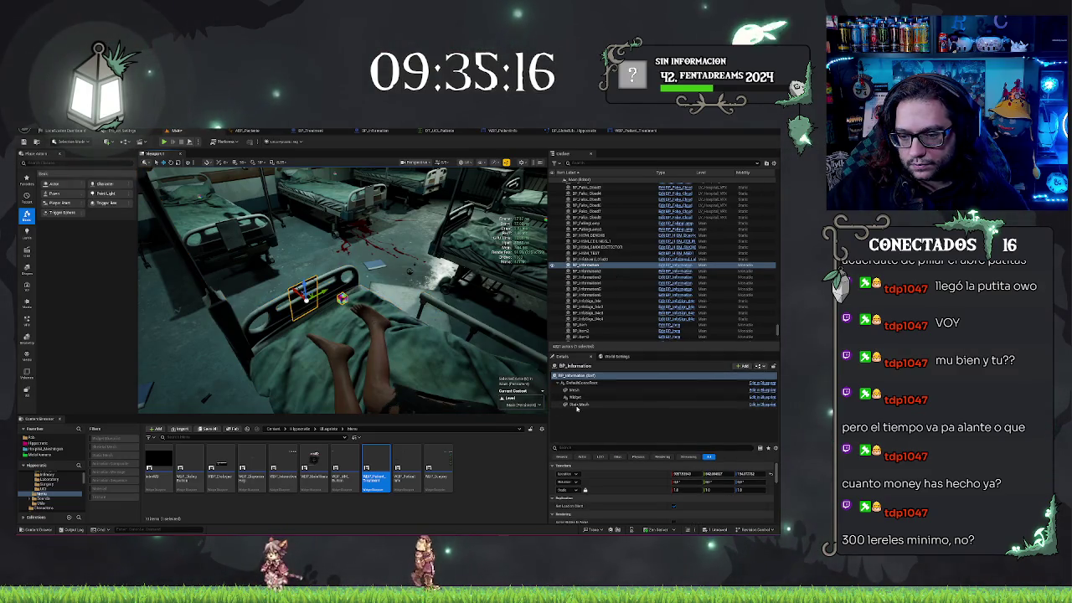
mouse_move(434, 379)
left_mouse_down()
mouse_move(435, 347)
mouse_move(434, 377)
mouse_move(387, 330)
mouse_move(401, 331)
left_mouse_up()
key("ctrl+z")
key("ctrl+z")
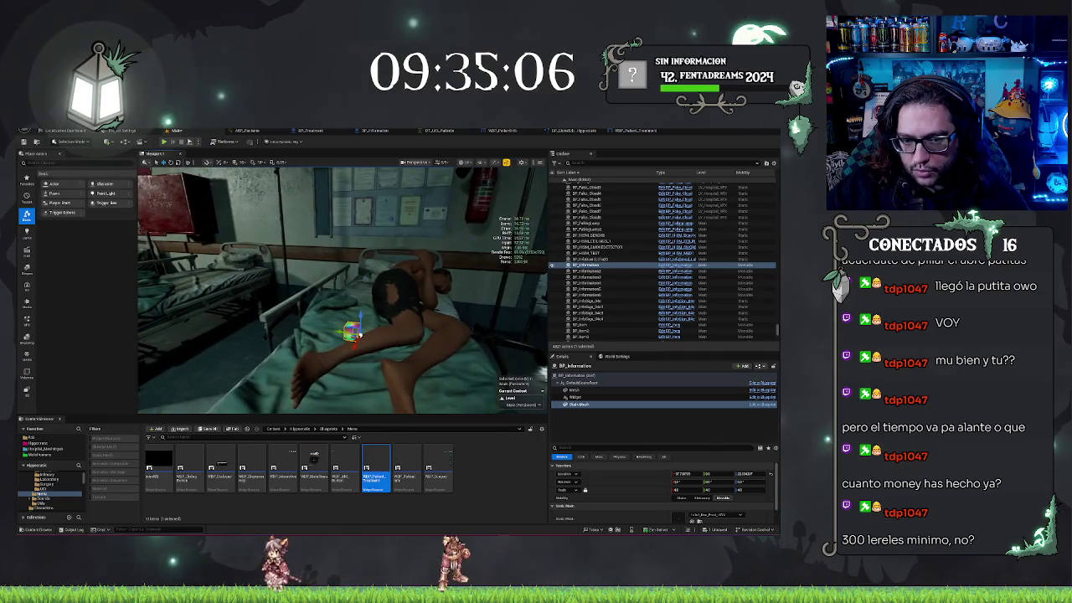
Step: Lower the clipboard BP_Information marker mesh toward the mattress by the patient's legs
left_click(400, 330)
left_click(400, 331)
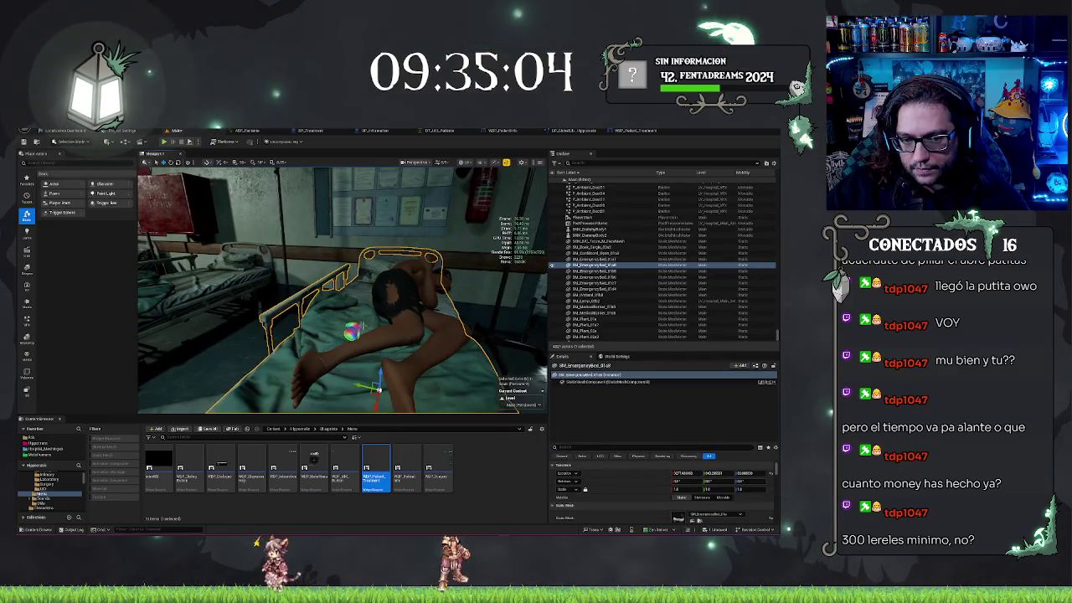
left_click_drag(400, 330, 385, 345)
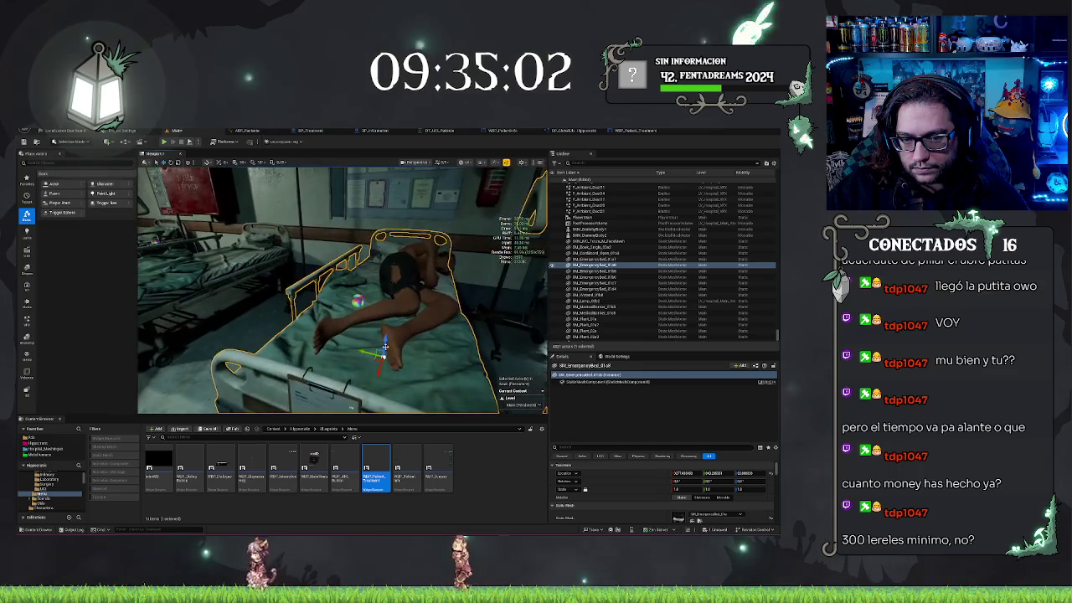
left_click(327, 390)
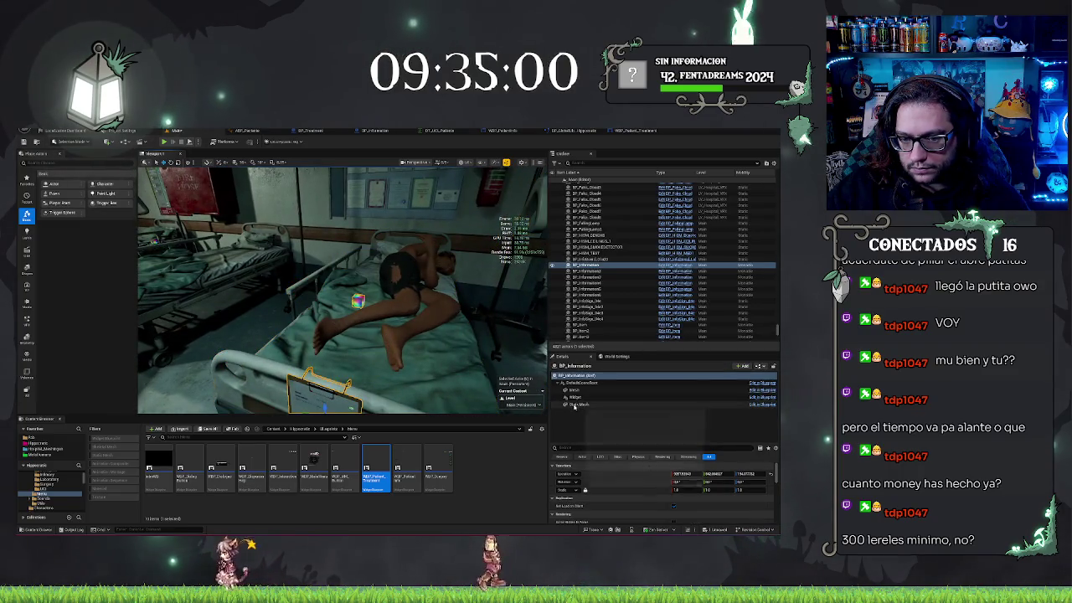
left_click(444, 331)
left_click_drag(473, 362, 466, 343)
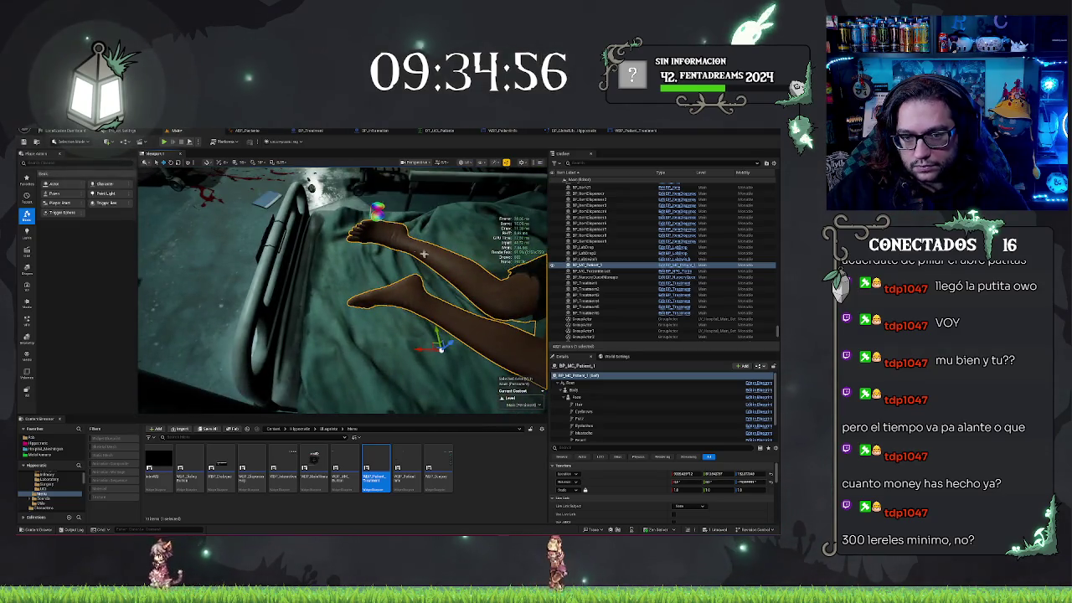
left_click(265, 237)
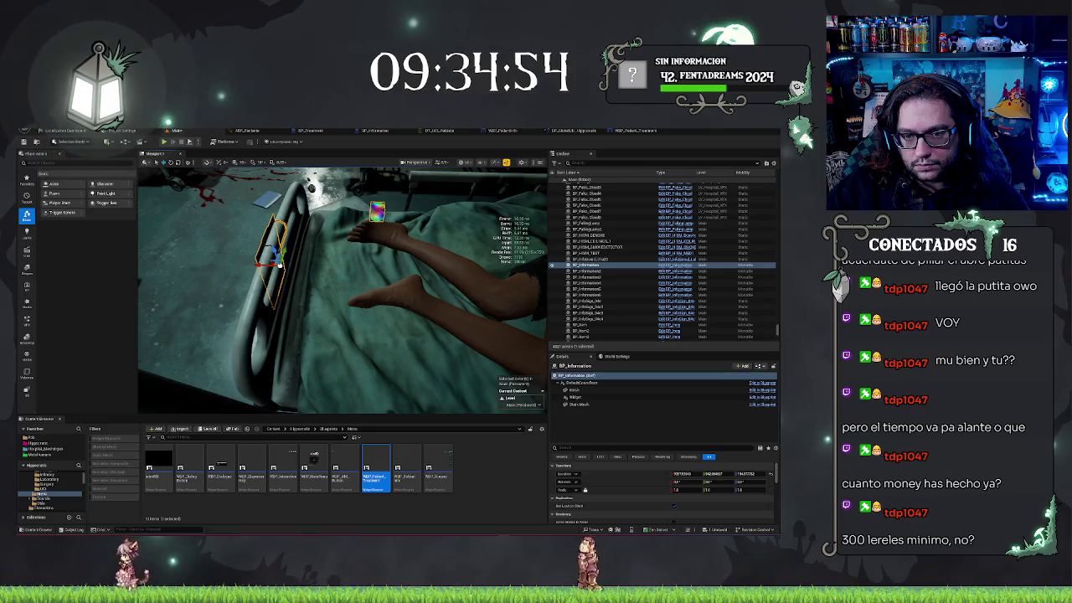
left_click(579, 405)
mouse_move(390, 211)
left_mouse_down()
mouse_move(393, 282)
mouse_move(395, 272)
left_mouse_up()
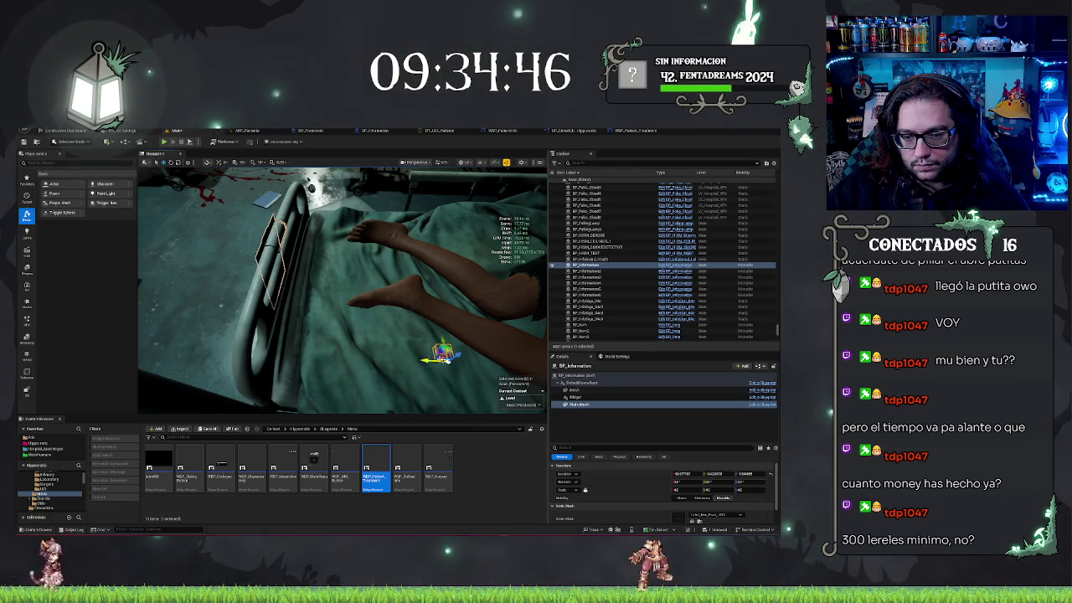
Step: Reselect the marker's StaticMesh, then frame the patient and view it from the bed's foot
left_click(393, 285)
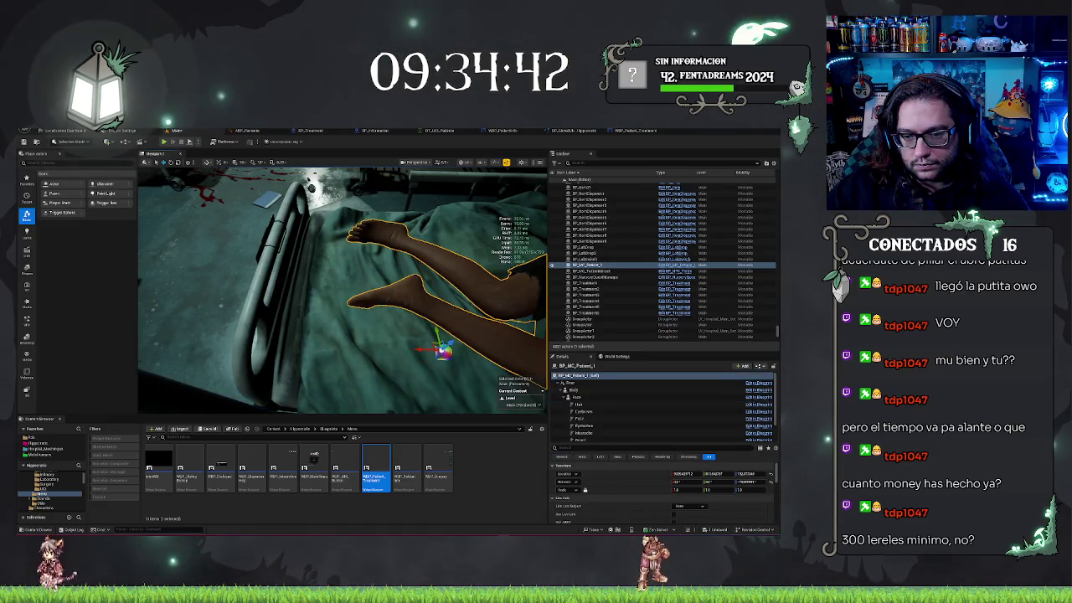
key("ctrl+z")
left_click(578, 405)
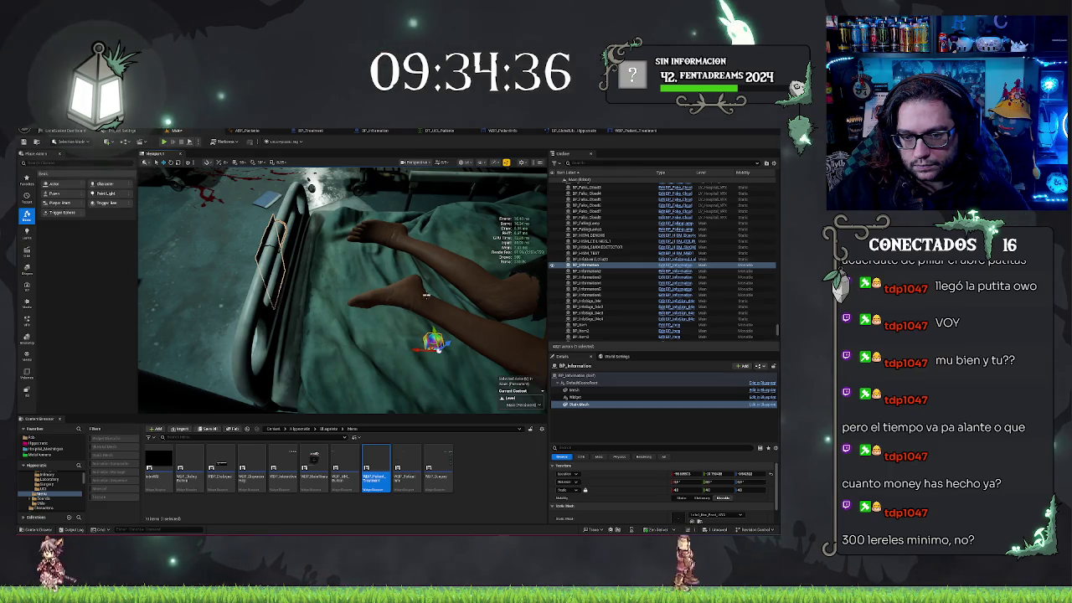
left_click(419, 300)
key("f")
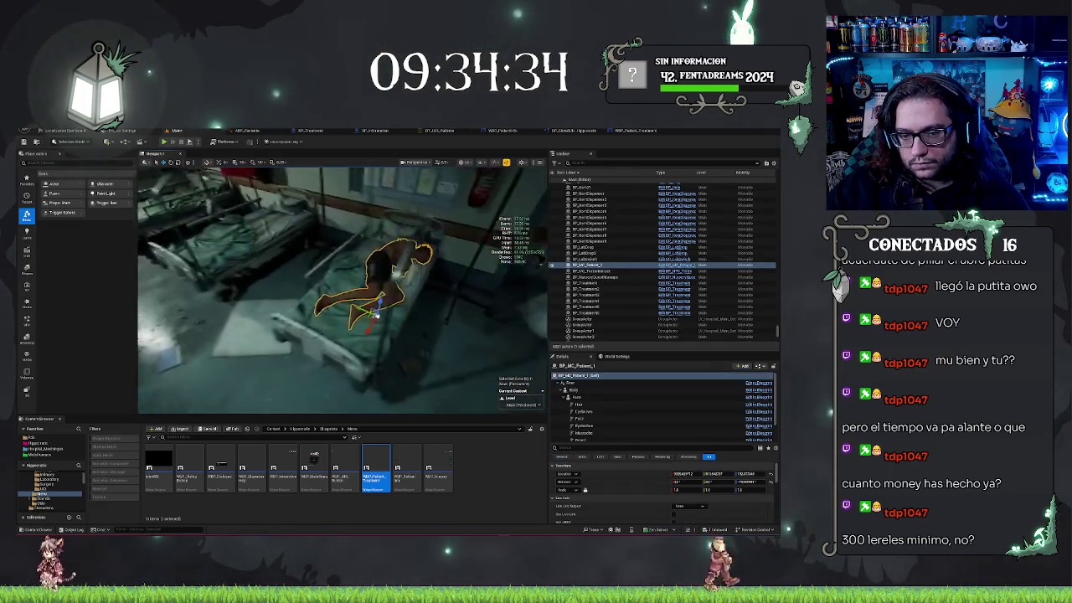
left_click_drag(340, 346, 387, 370)
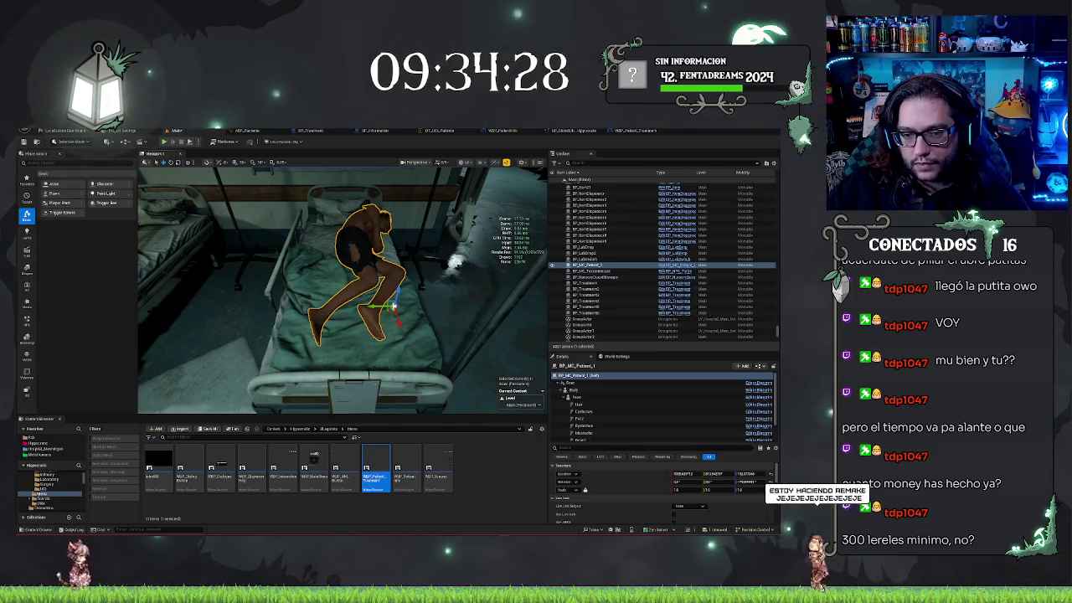
scroll(591, 276, "down", 5)
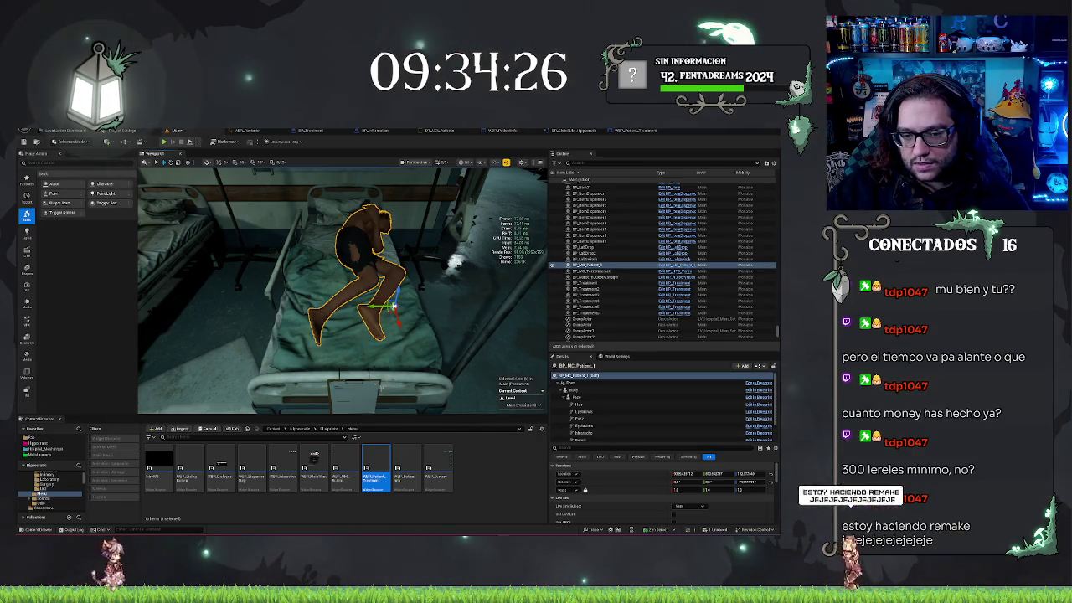
Step: Inspect the StaticMesh components of the first bedside boards, including BP_Information3
left_click(586, 265)
left_click(580, 404)
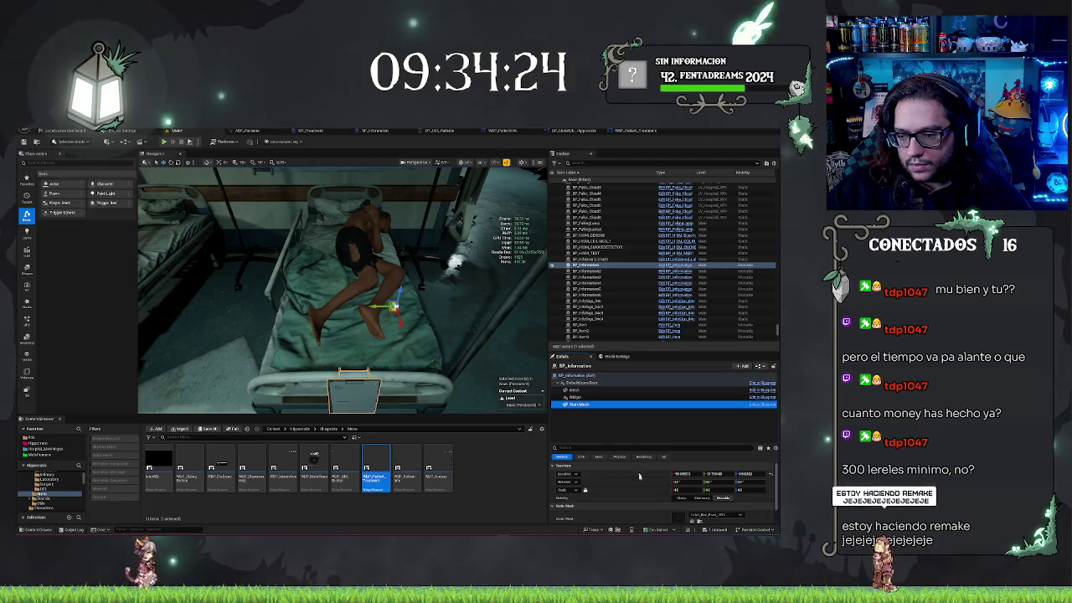
left_click_drag(466, 360, 389, 345)
left_click(323, 298)
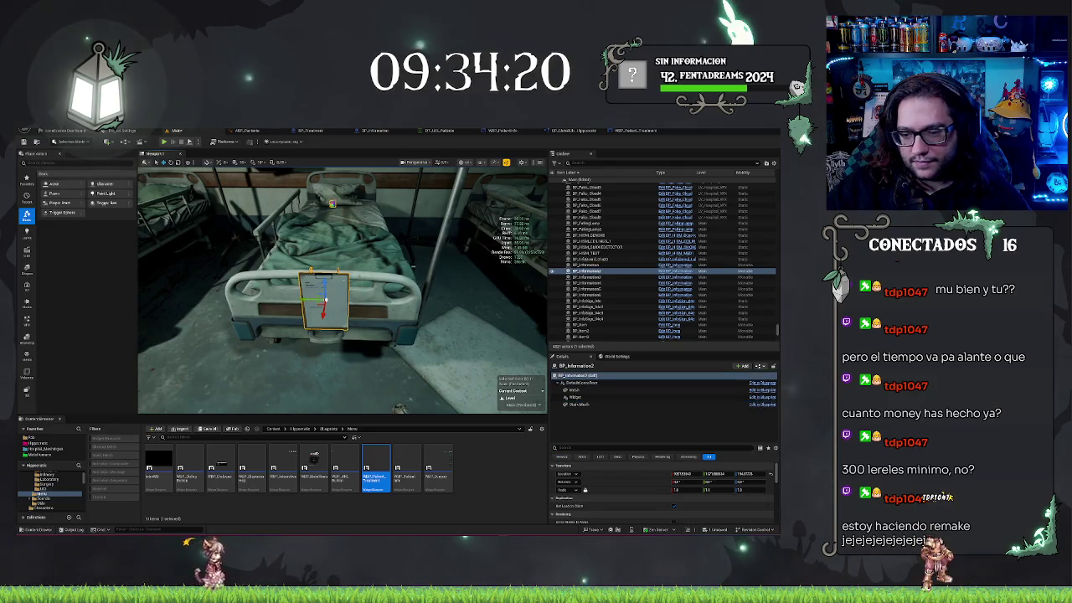
left_click(579, 405)
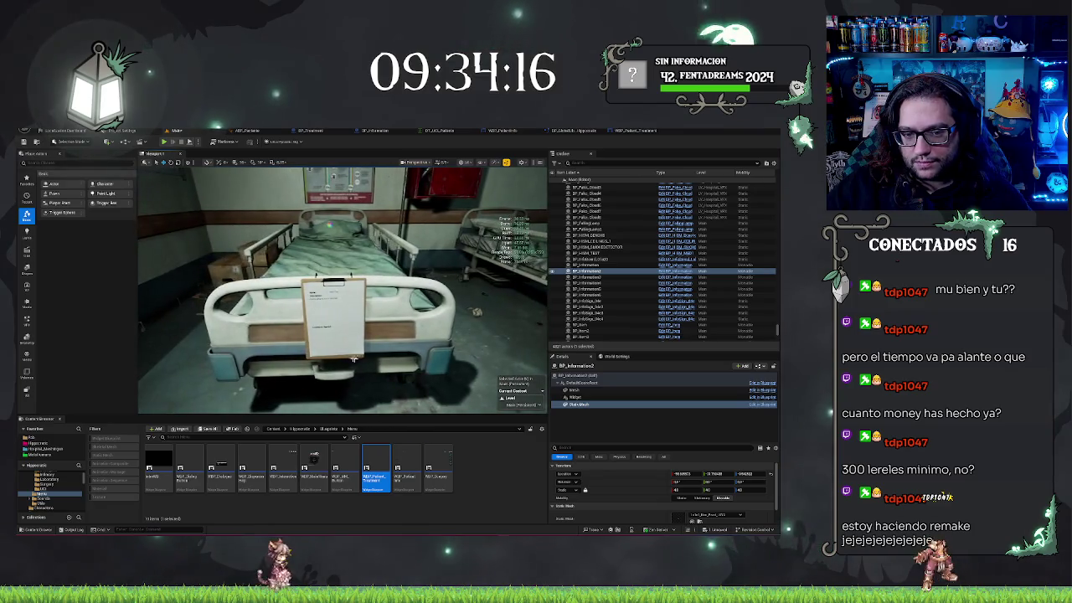
left_click(579, 405)
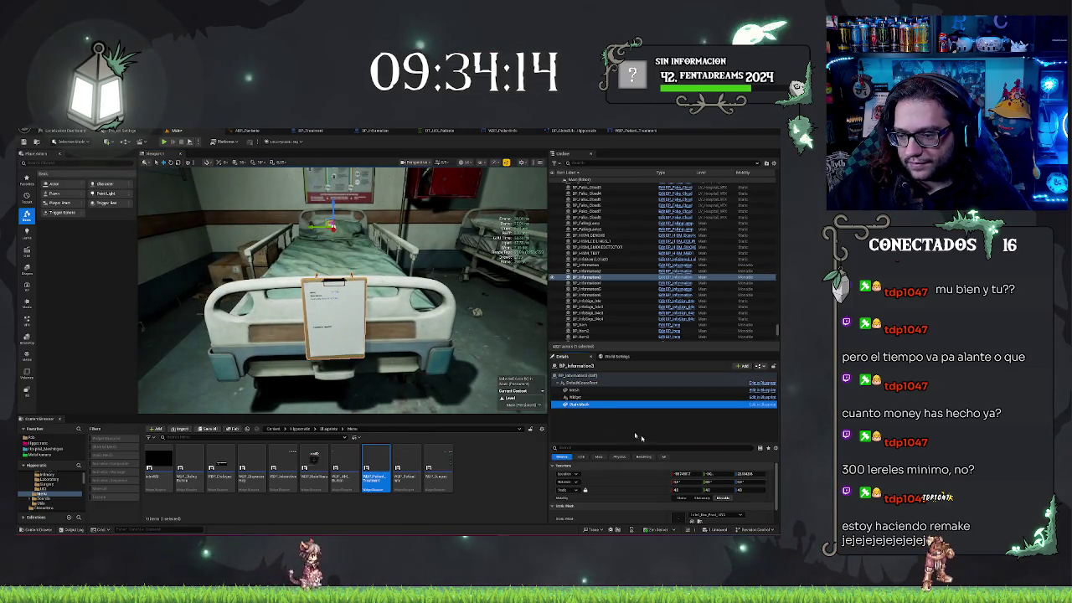
left_click(643, 474)
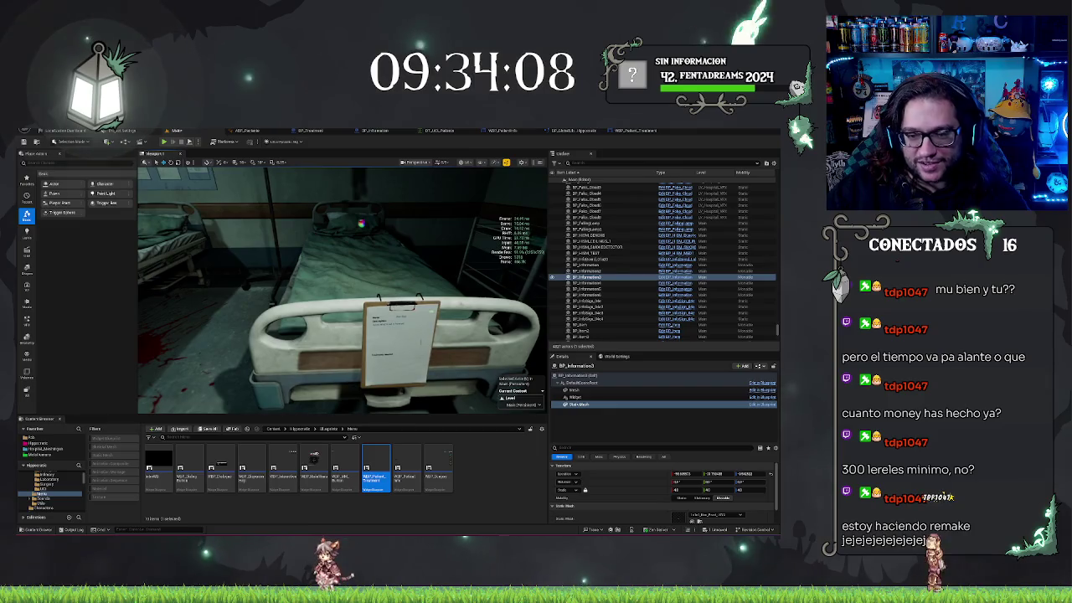
Step: Step through the remaining information boards and set a new location for one board's mesh
left_click(399, 335)
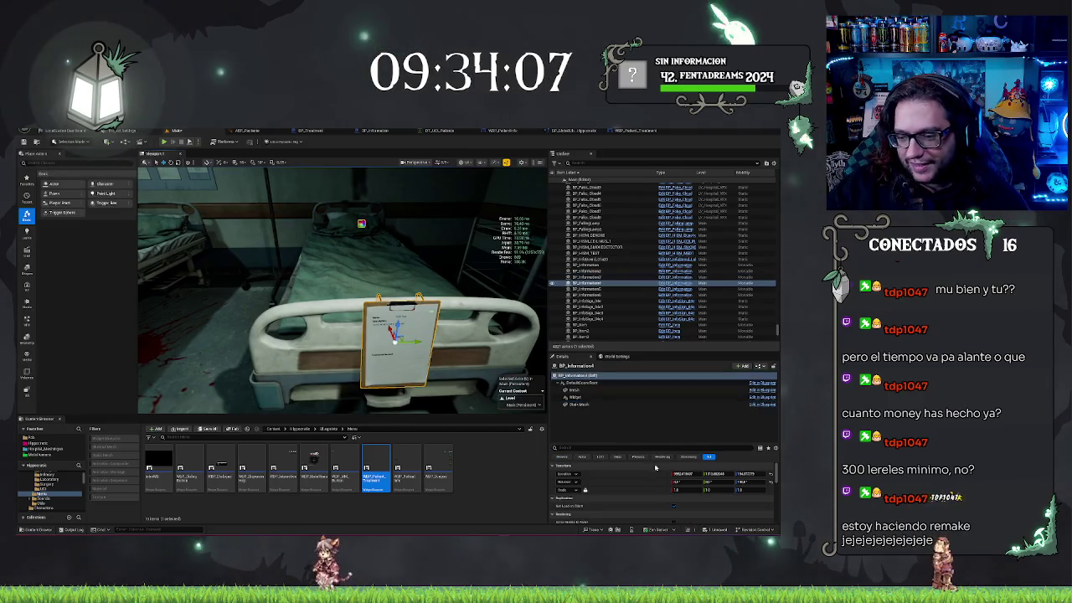
left_click(572, 406)
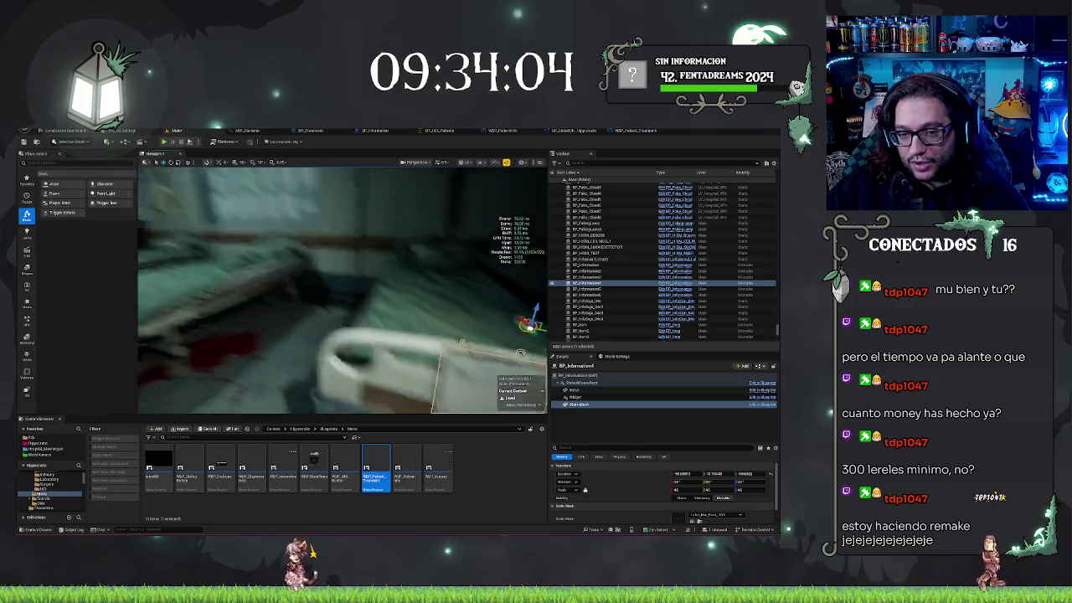
double_click(586, 288)
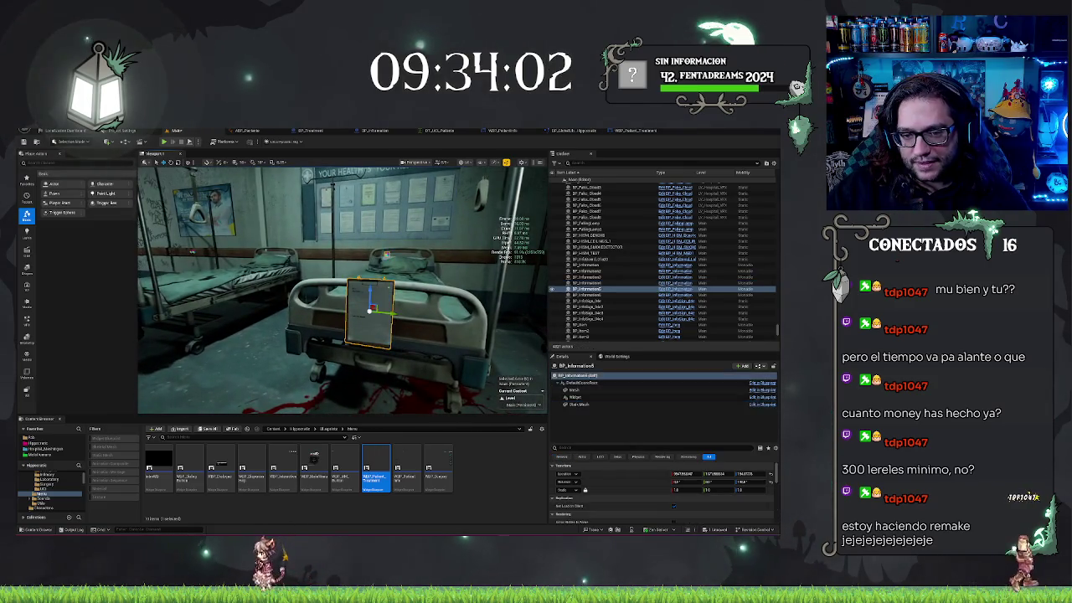
left_click(578, 405)
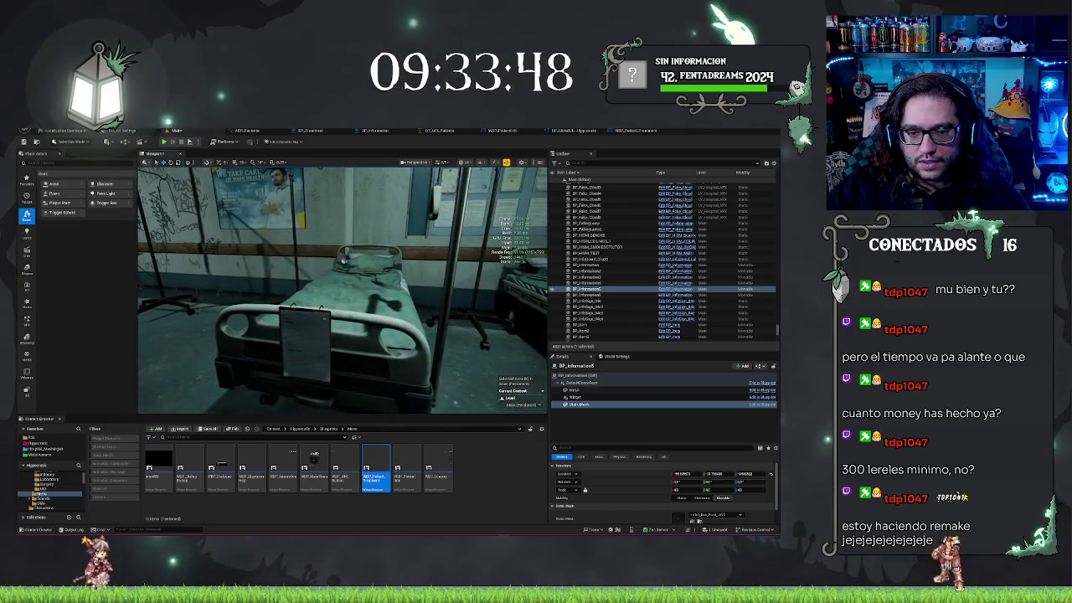
key("Down")
left_click(580, 405)
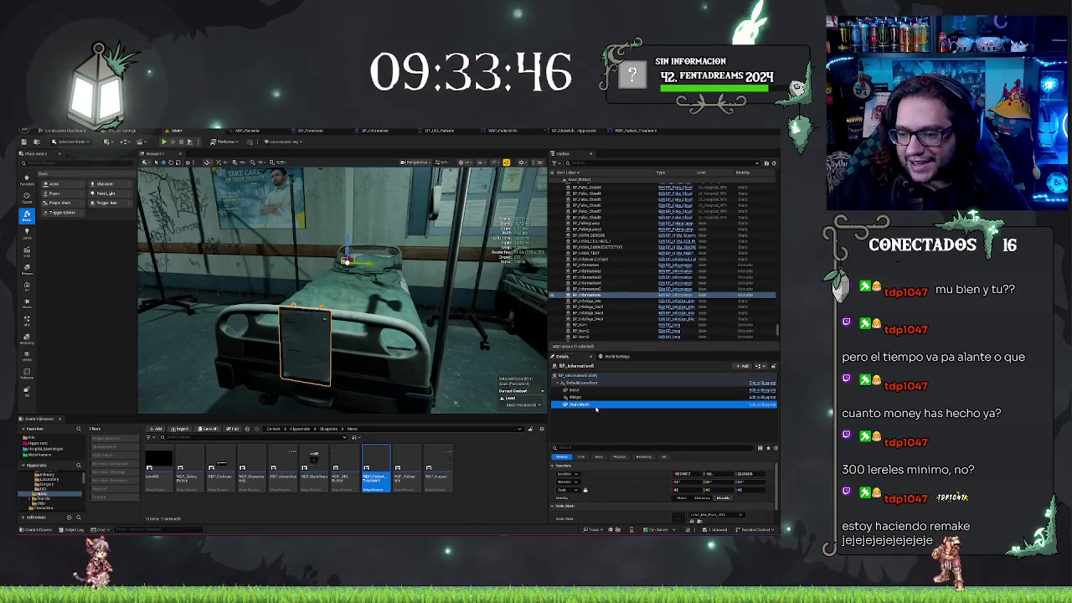
left_click(650, 477, "shift")
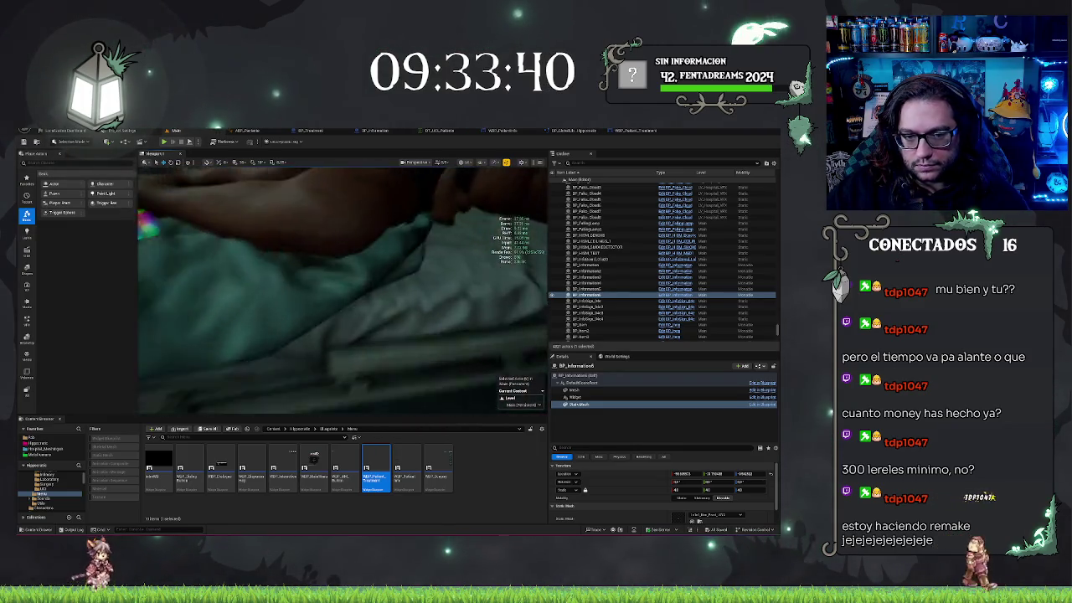
left_click(436, 289)
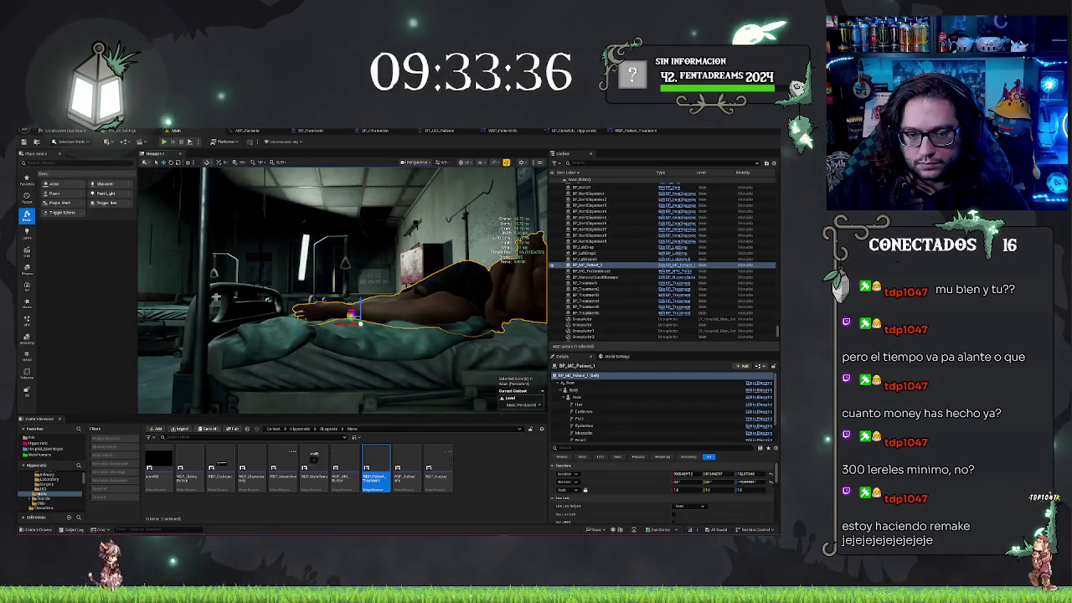
Step: Alternate between the bedside BP_Information StaticMesh and the patient to compare their placement
left_click(255, 268)
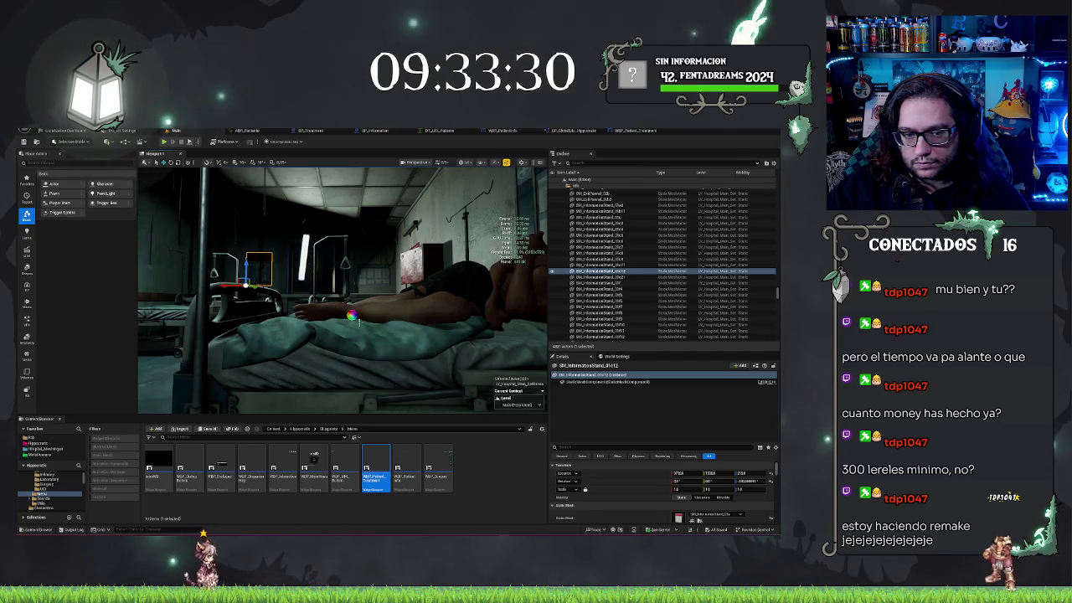
left_click(251, 301)
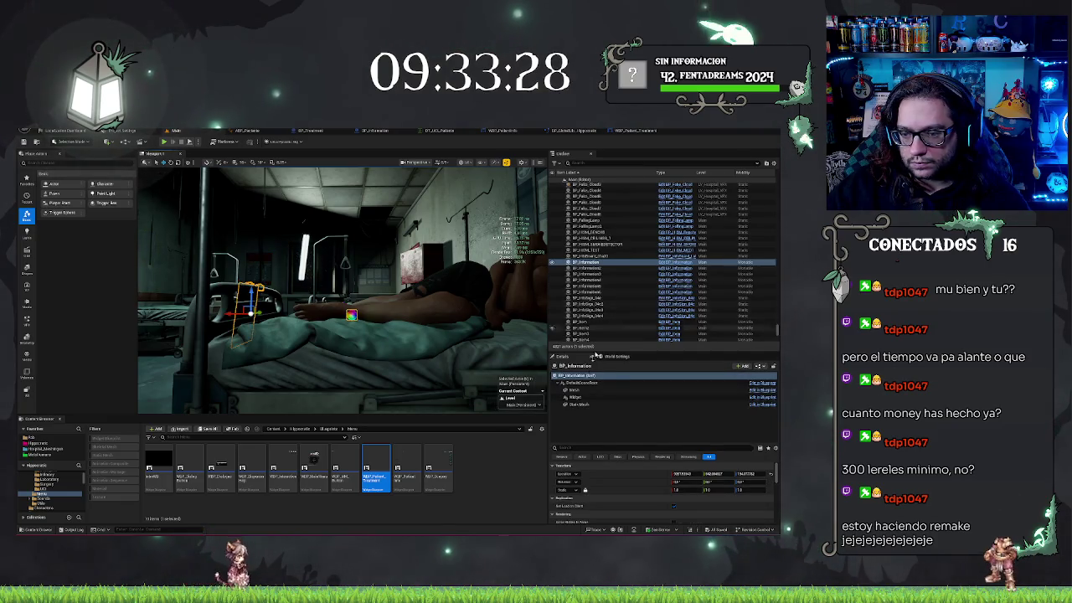
left_click(578, 404)
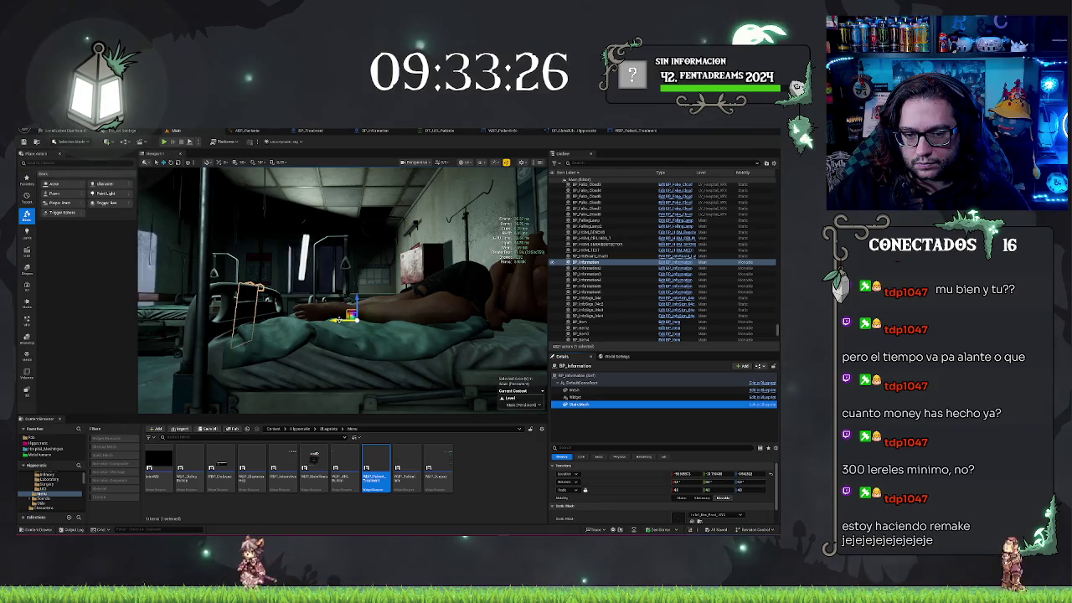
left_click(359, 321)
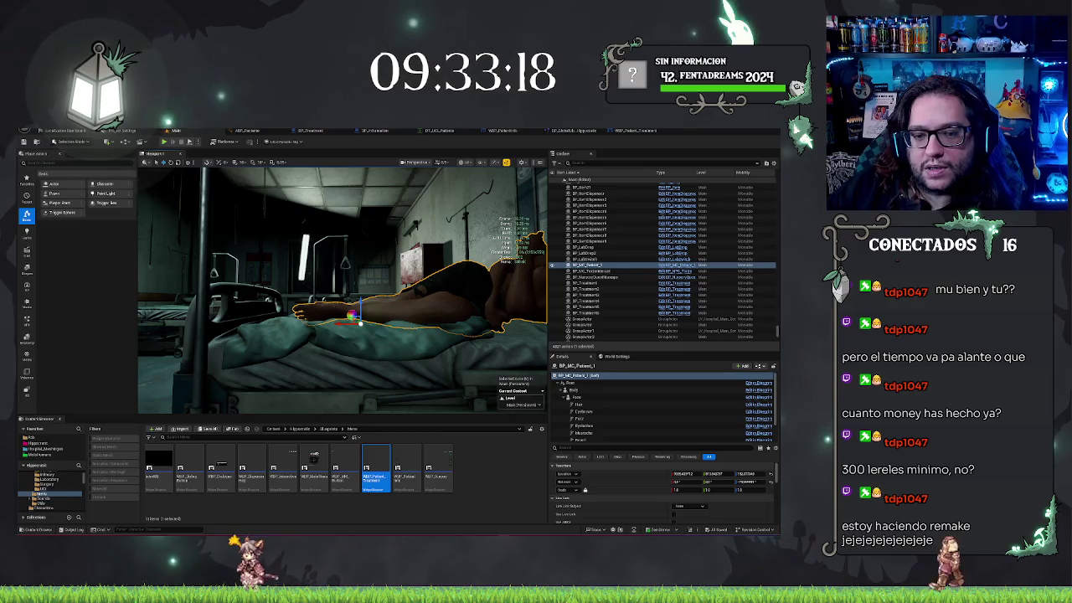
left_click(251, 301)
left_click(566, 404)
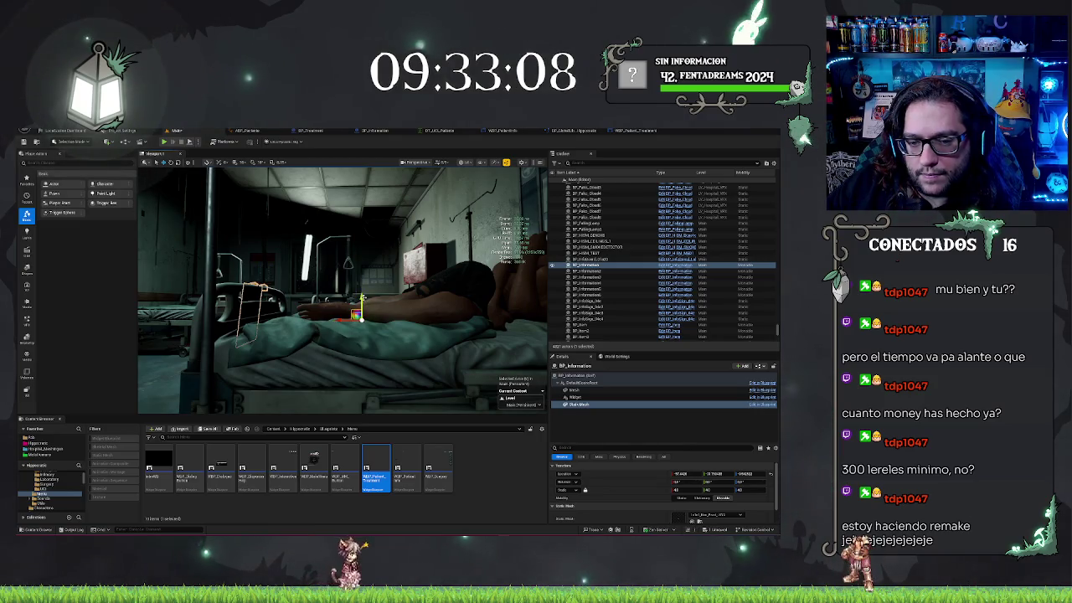
left_click(419, 306)
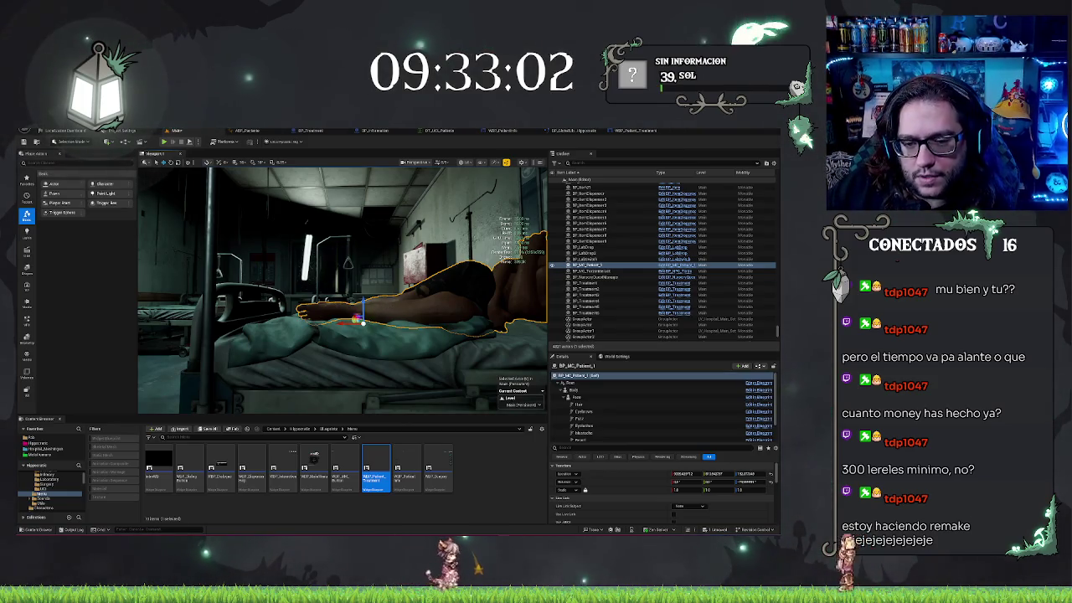
left_click(251, 314)
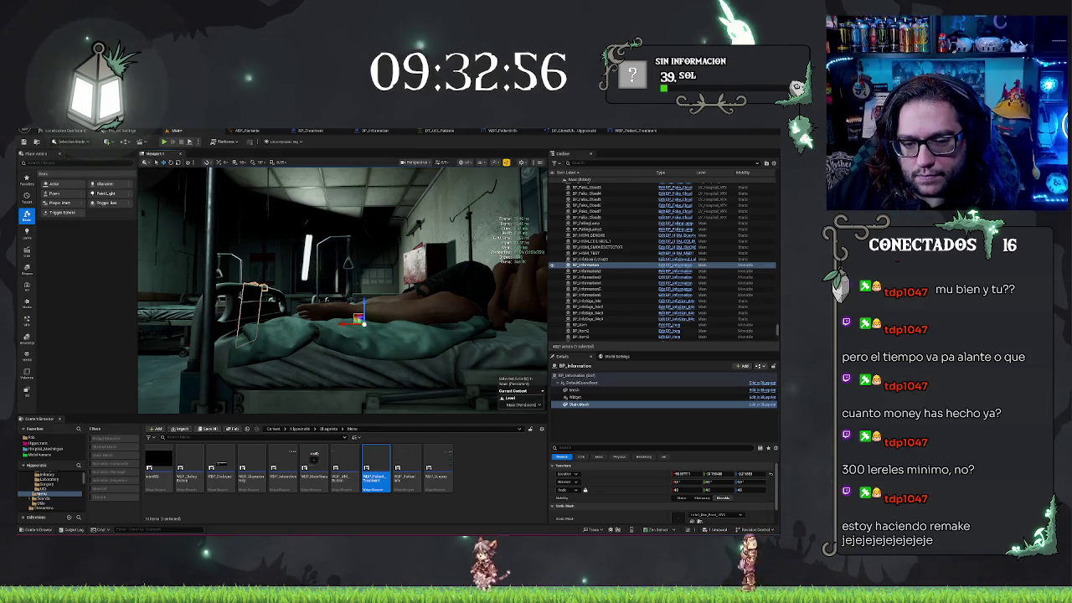
key("ctrl+z")
Step: View the patient's legs from above and check the BP_Information object below the bed
mouse_move(432, 323)
left_mouse_down()
mouse_move(413, 246)
mouse_move(244, 396)
left_mouse_up()
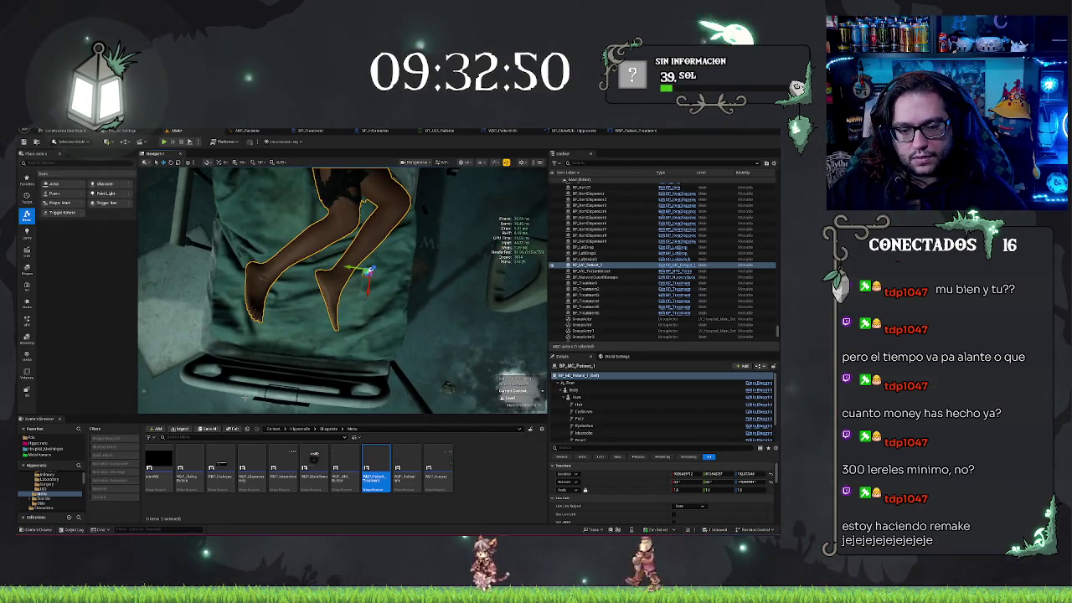
left_click(368, 271)
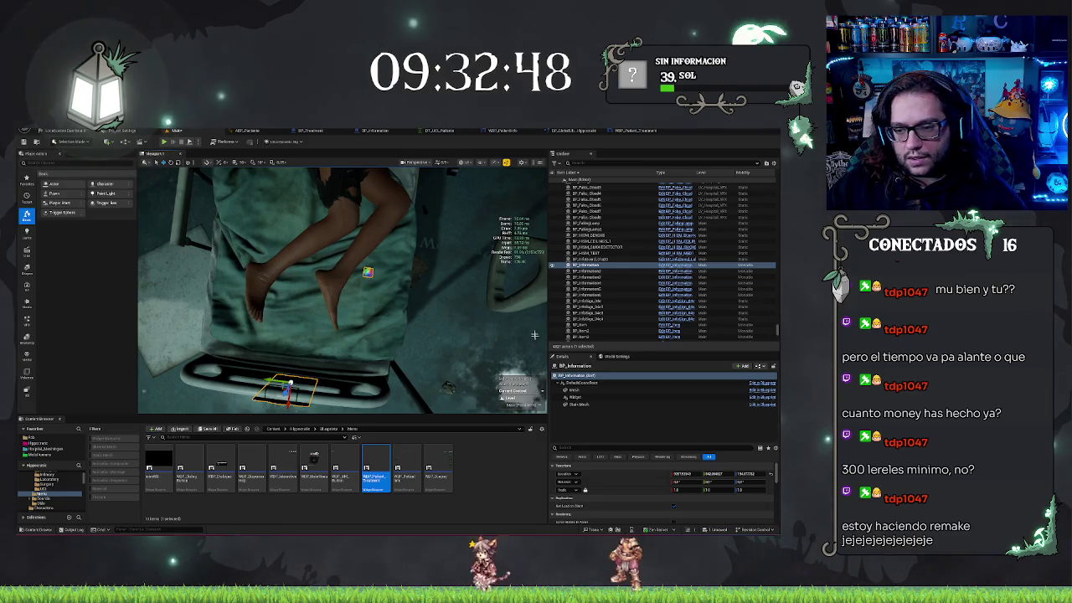
key("ctrl+z")
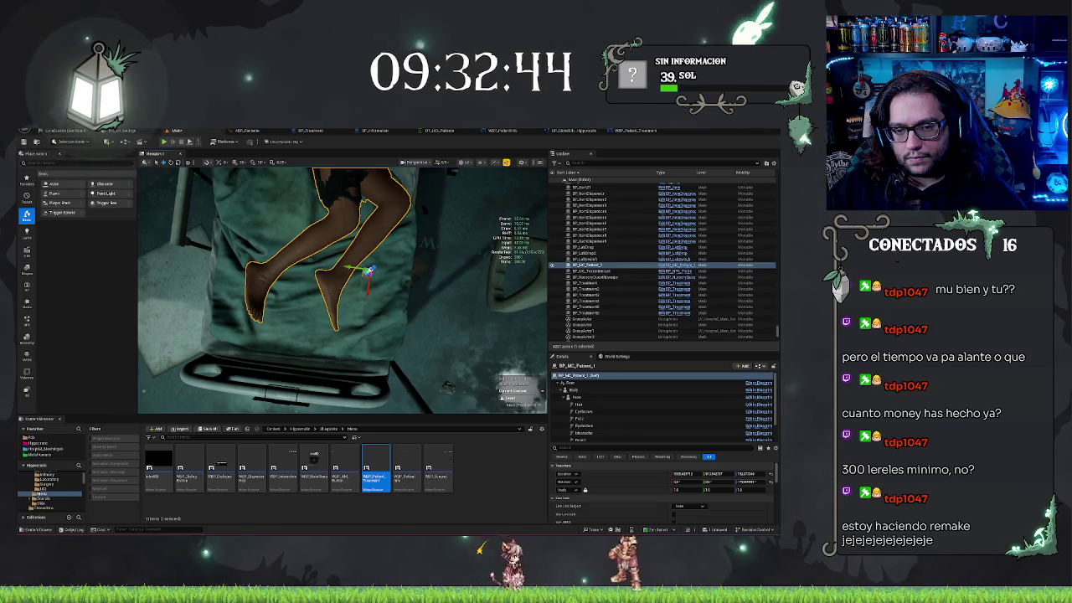
left_click(369, 272)
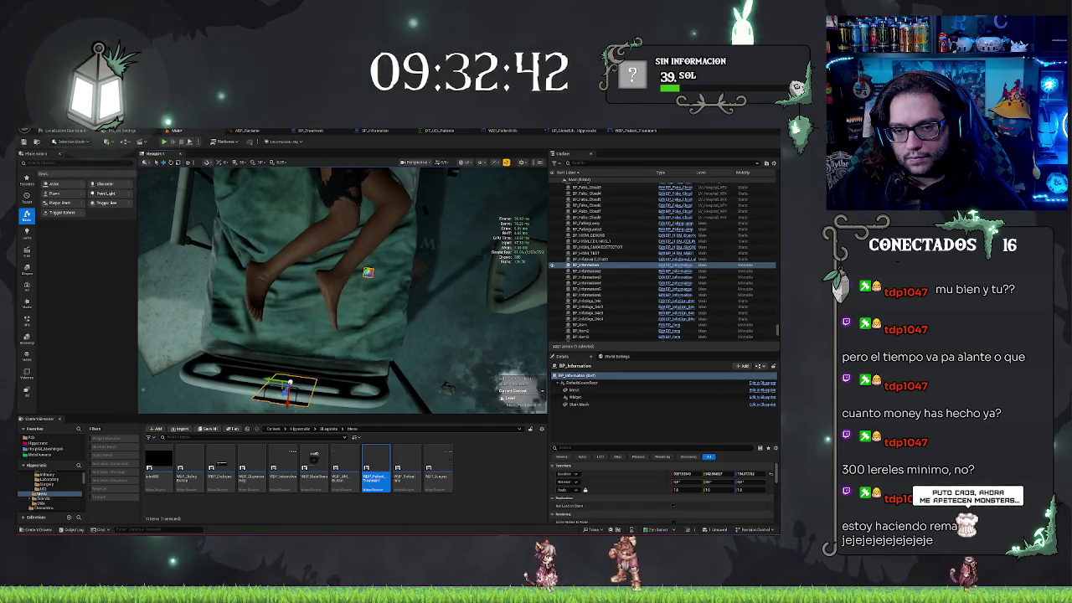
key("ctrl+z")
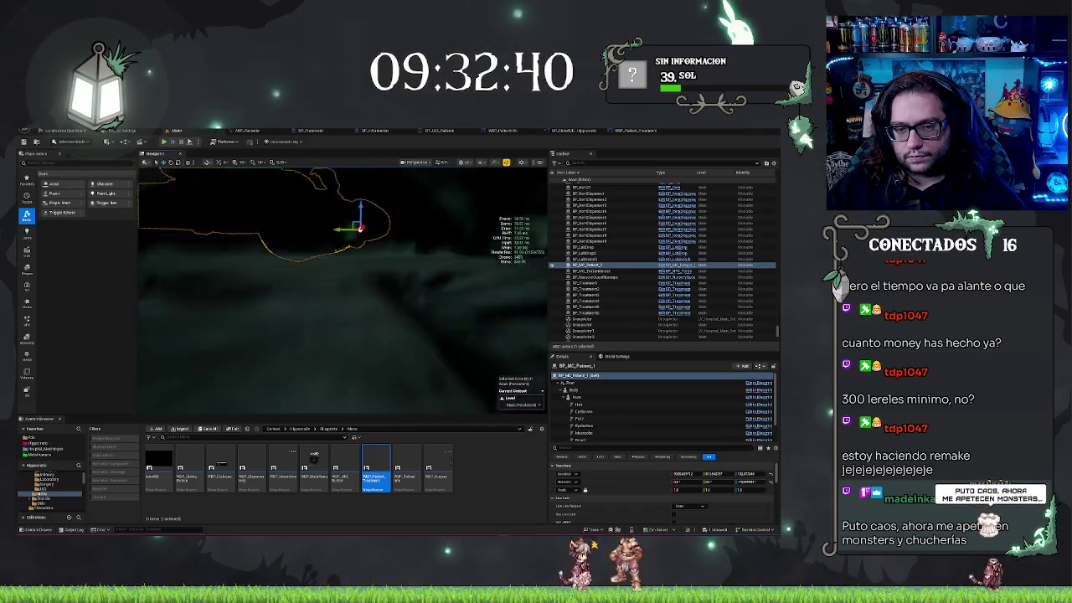
Step: Select the bedside information board's mesh, then pull the camera back to a wide ward view
scroll(343, 288, "down", 5)
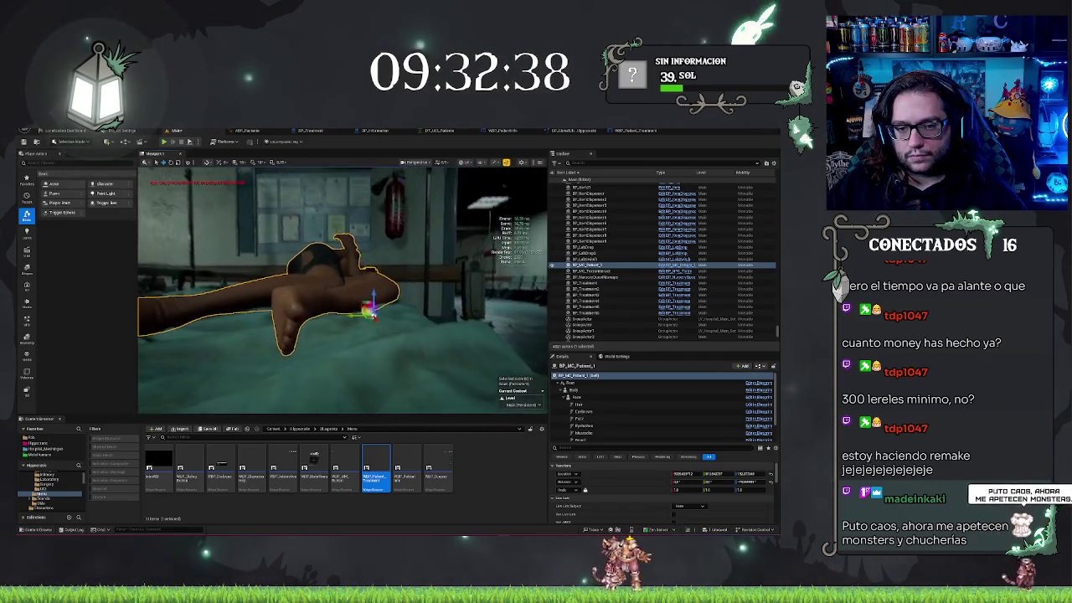
scroll(343, 289, "down", 2)
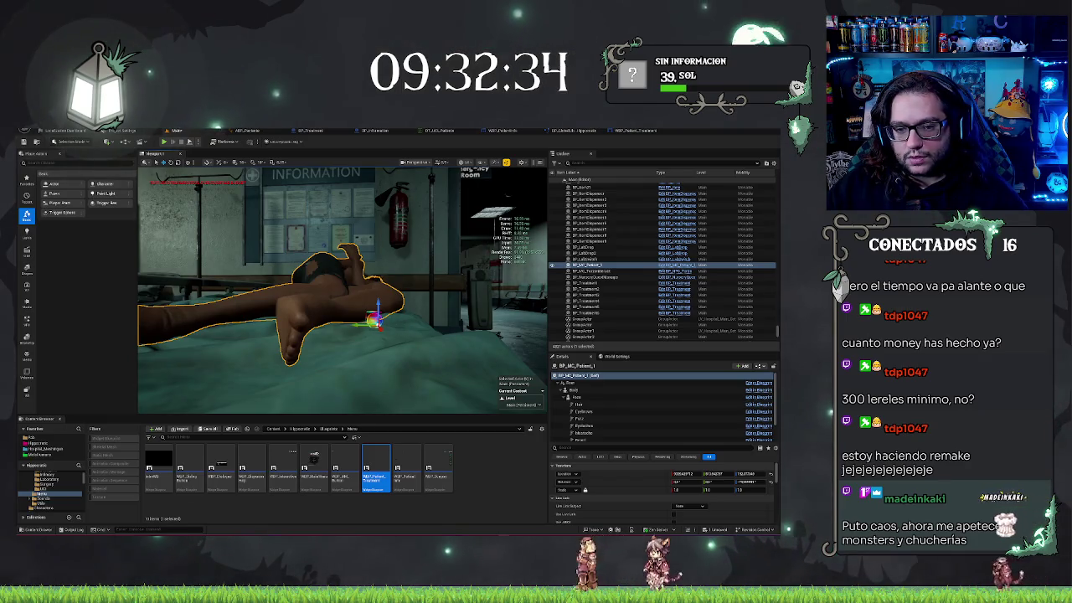
scroll(343, 289, "down", 5)
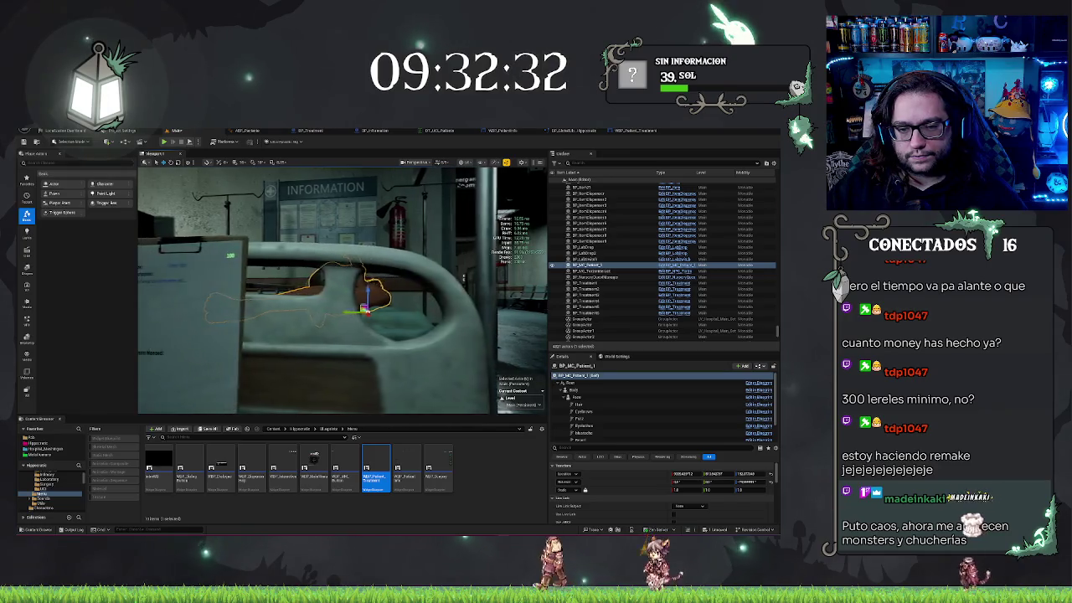
scroll(343, 289, "down", 3)
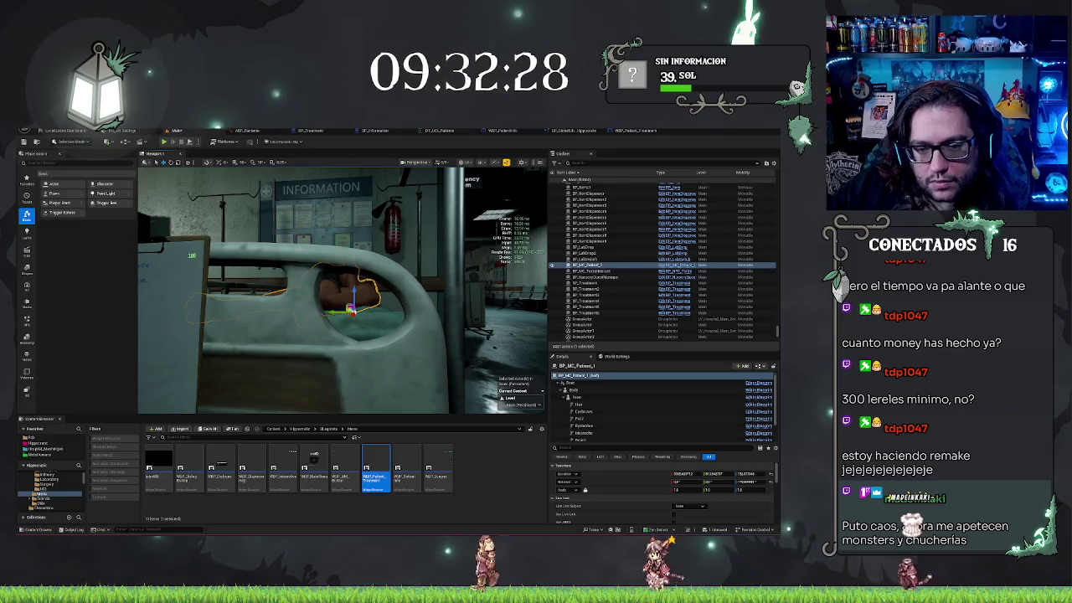
left_click(172, 327)
left_click(580, 404)
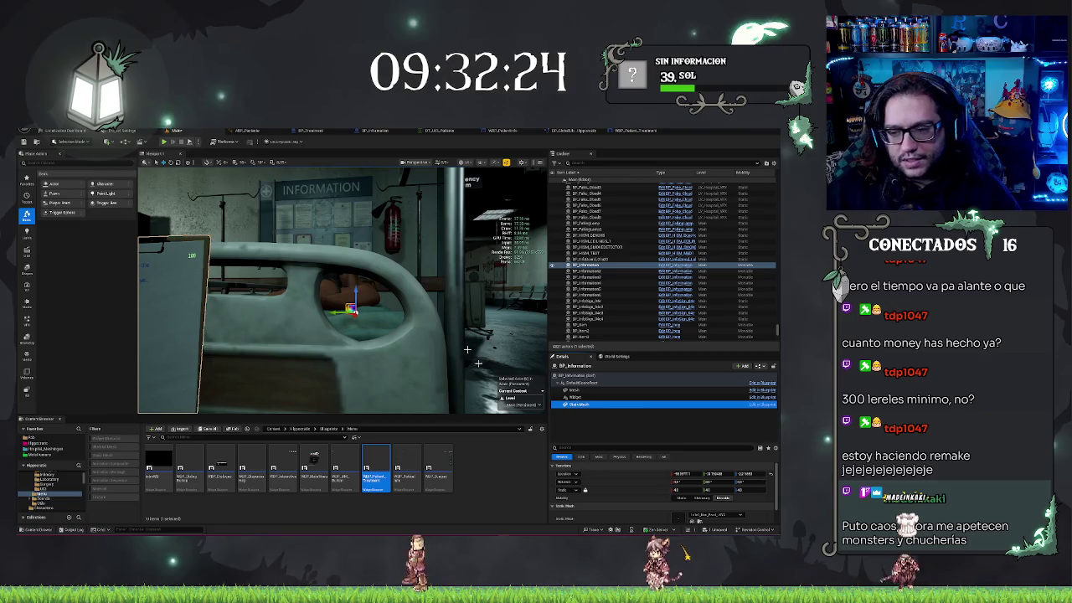
left_click(620, 474)
left_click_drag(386, 354, 386, 353)
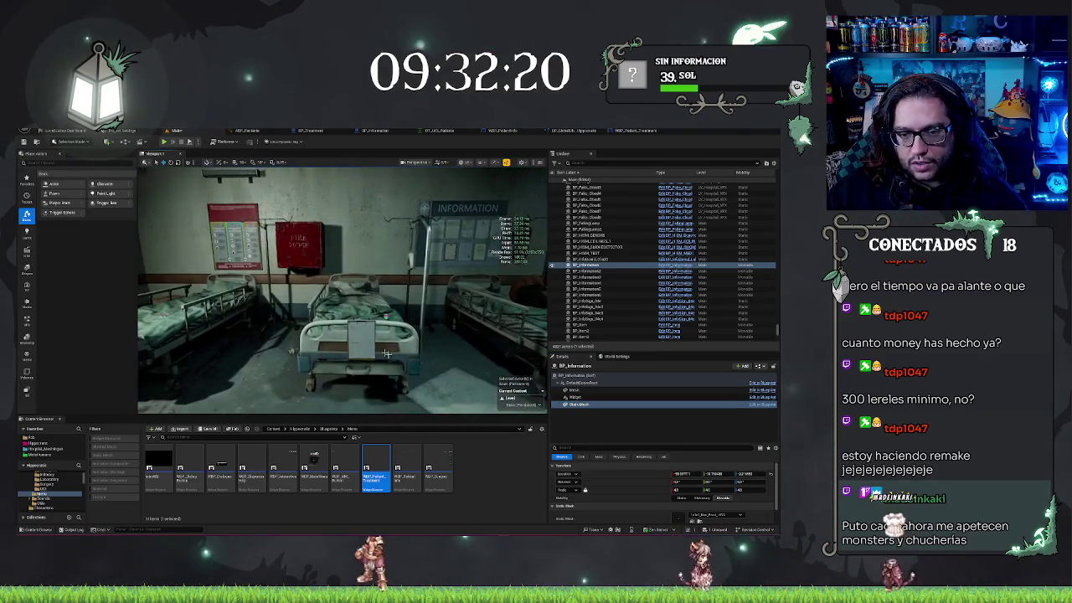
Step: Select BP_Information2's StaticMesh in the level, then go to the BP_Information blueprint editor
left_click(360, 339)
left_click(577, 405)
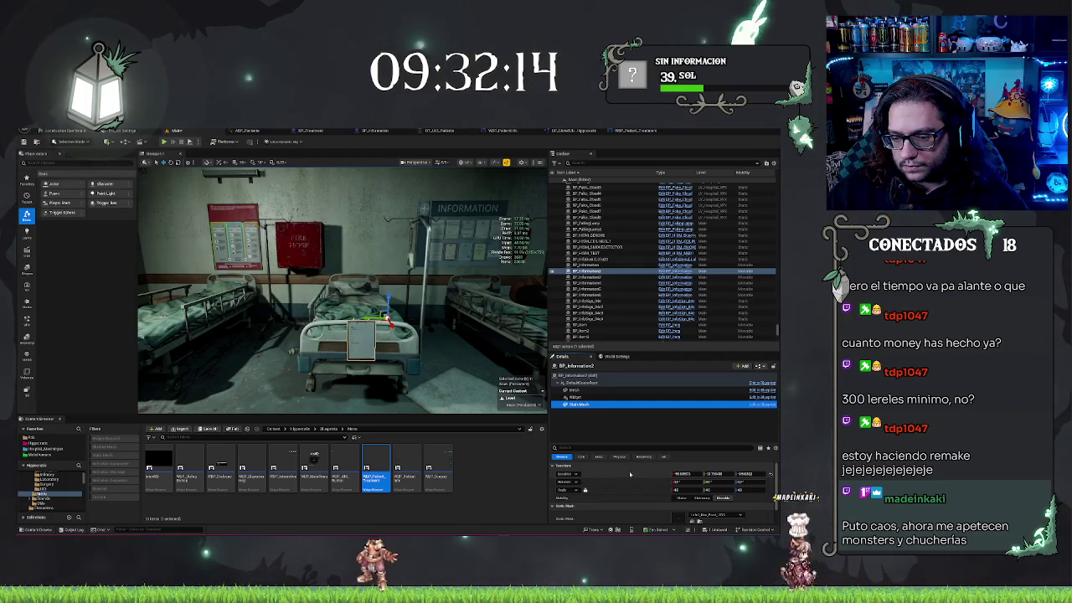
left_click_drag(530, 204, 456, 225)
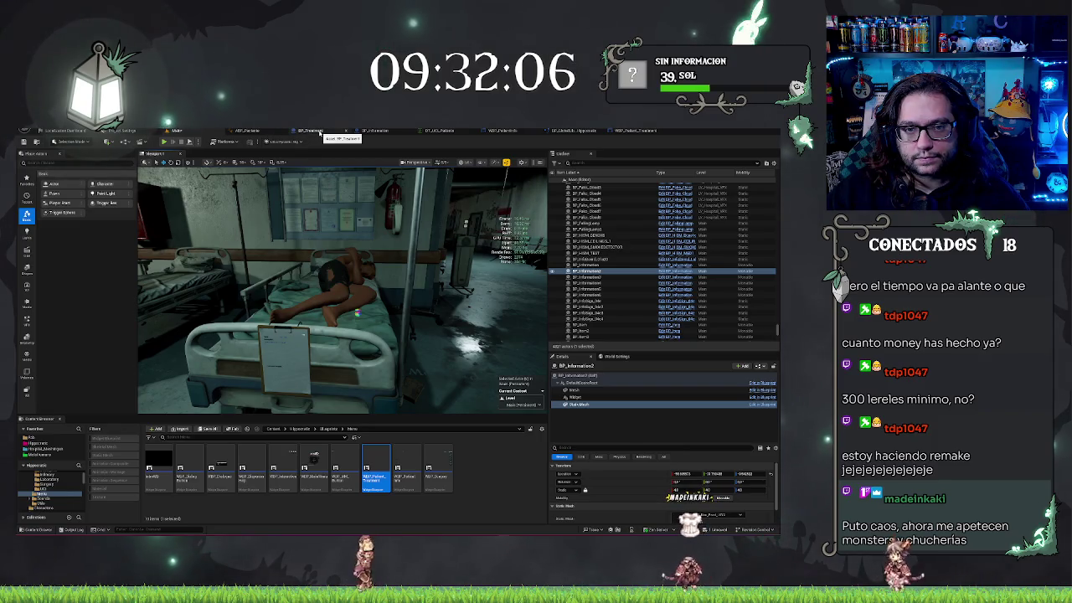
left_click(318, 132)
left_click(374, 131)
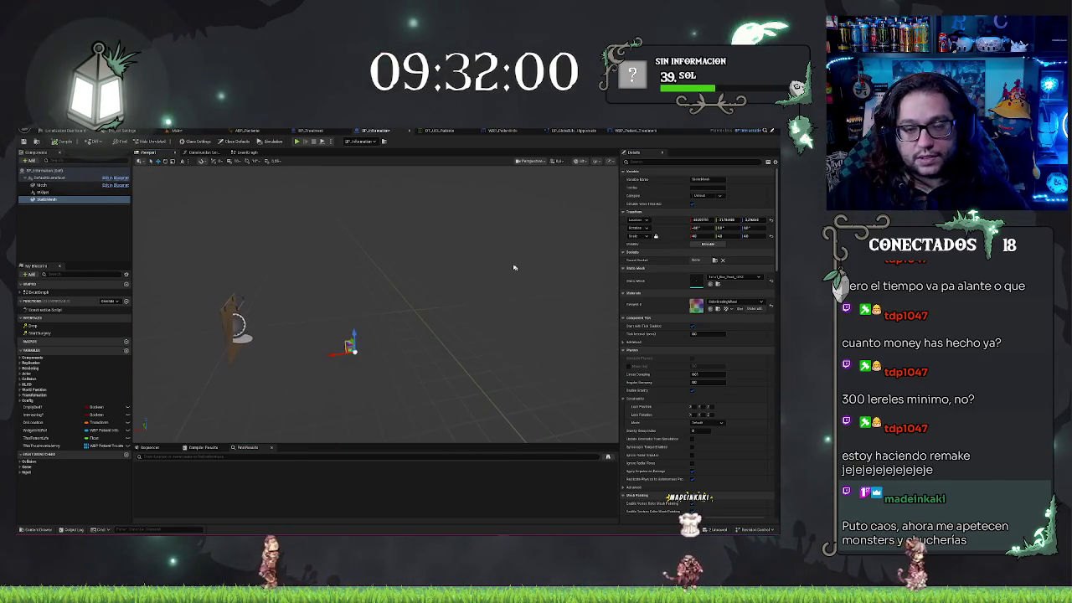
Step: Save the blueprint, then in the Main level frame another BP_Information sign and its bed
key("ctrl+s")
left_click(176, 131)
left_click_drag(393, 276, 367, 264)
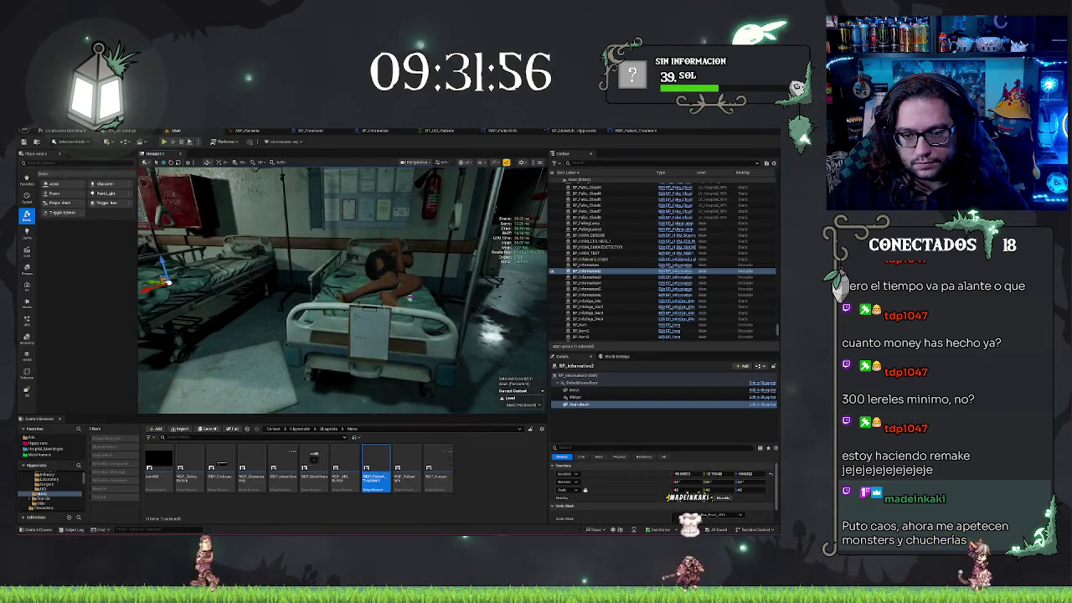
left_click(586, 264)
key("f")
left_click_drag(344, 289, 326, 289)
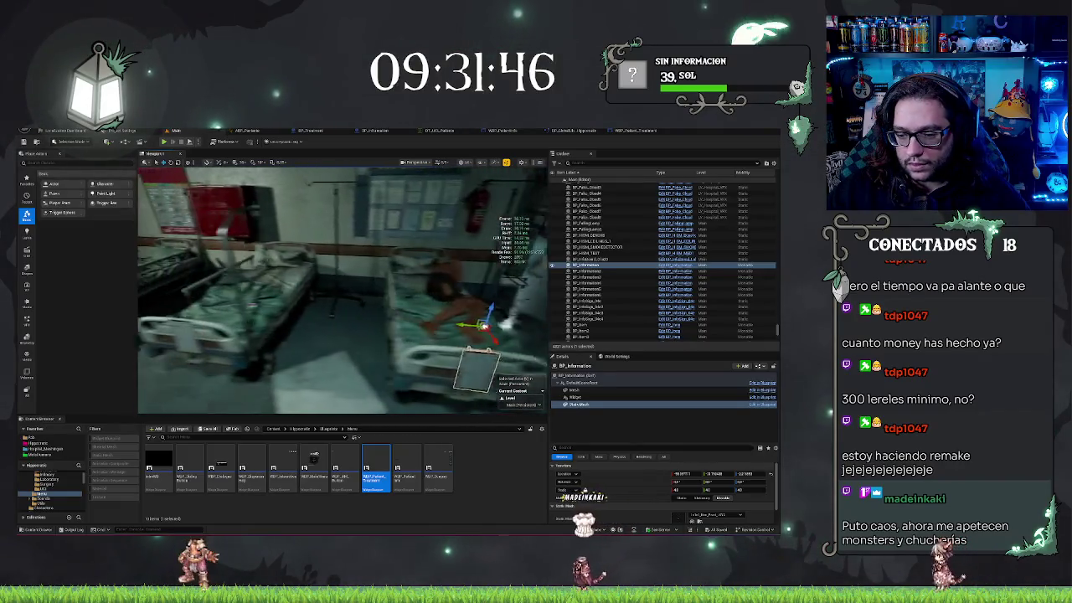
key("f")
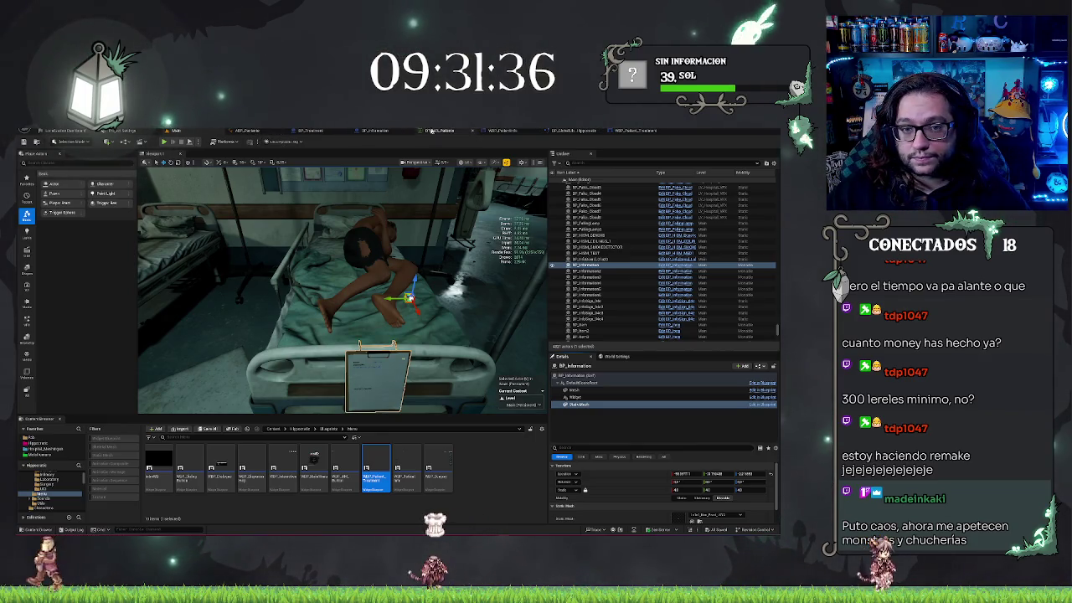
Step: In BP_Information, deselect the static mesh component, then go back to the Main level
left_click(374, 132)
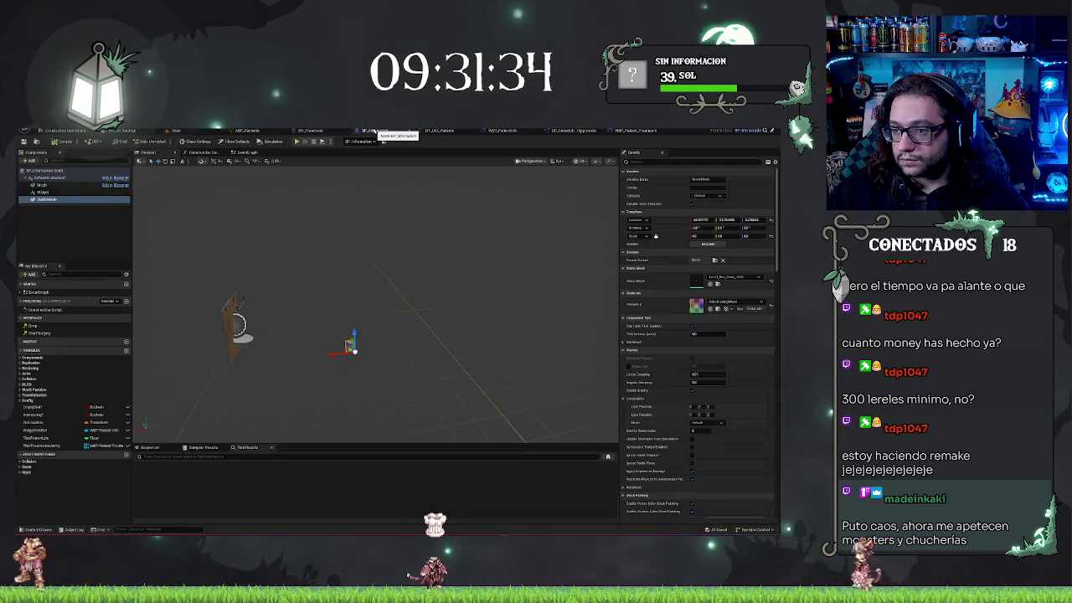
left_click(31, 147)
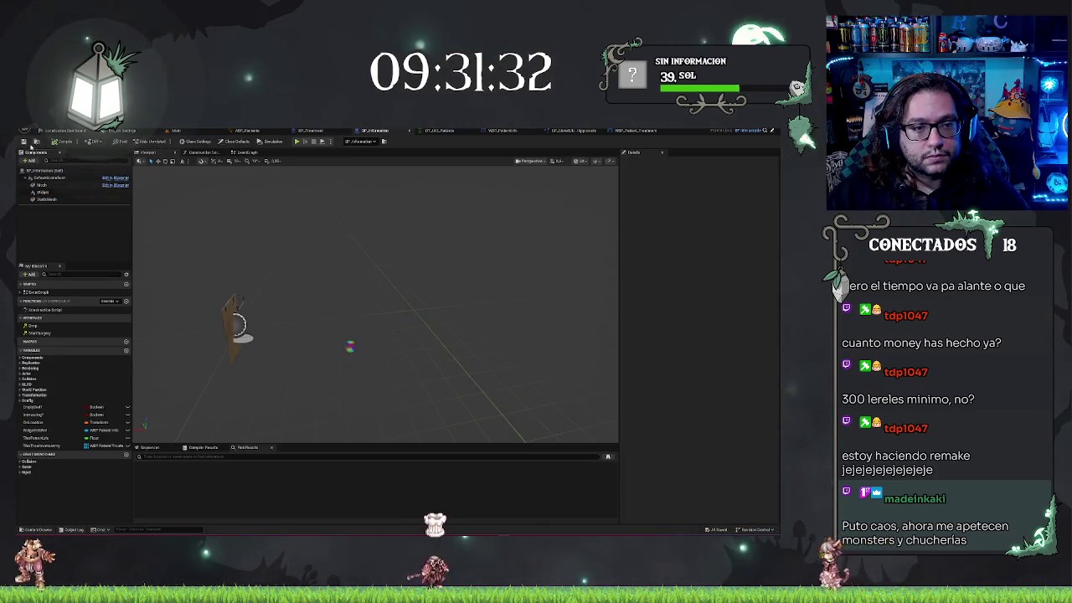
left_click(180, 130)
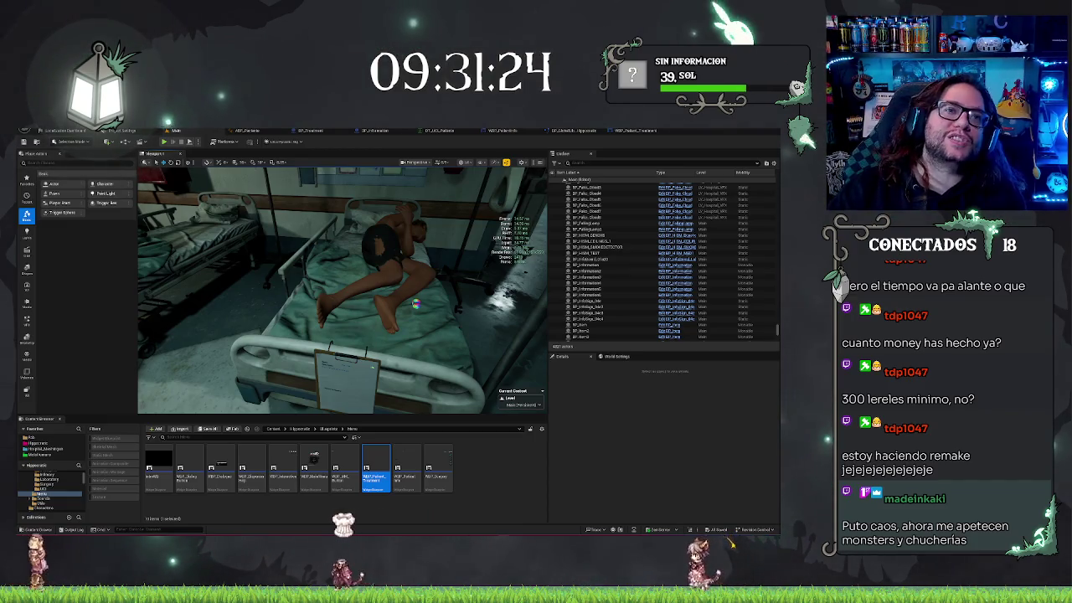
Step: Select BP_MC_Patient_1 on the bed, delete and restore it with Ctrl+Z, then open BP_Information
left_click_drag(344, 294, 350, 234)
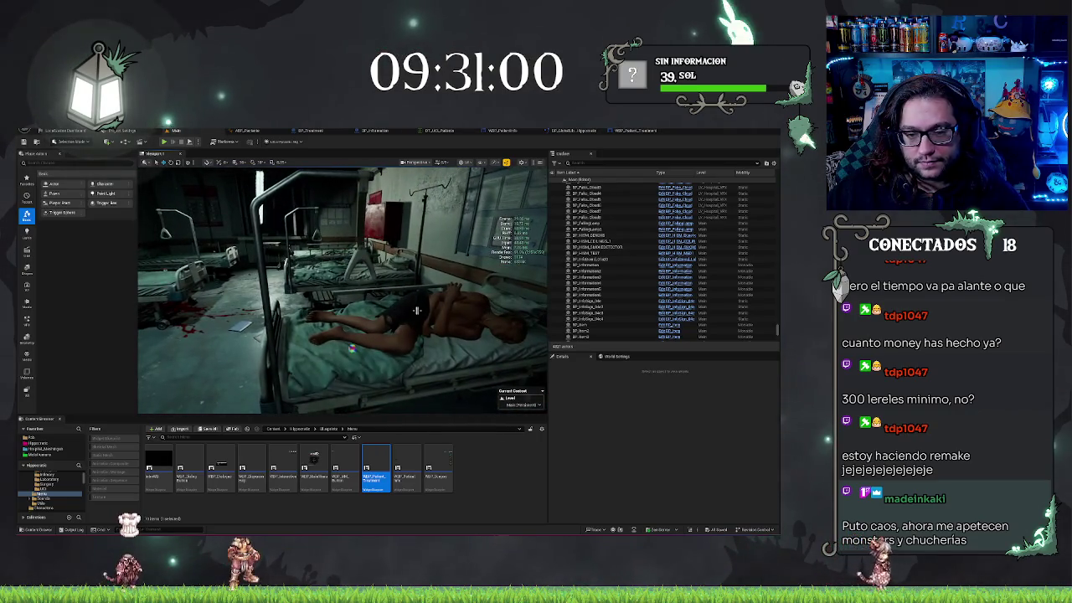
left_click(352, 348)
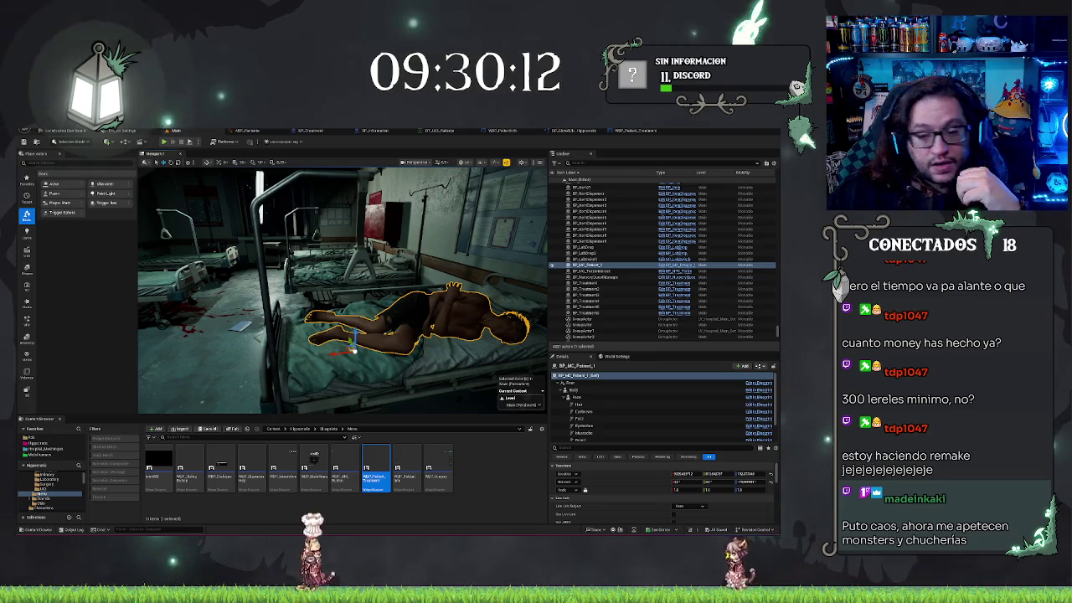
key("alt+p")
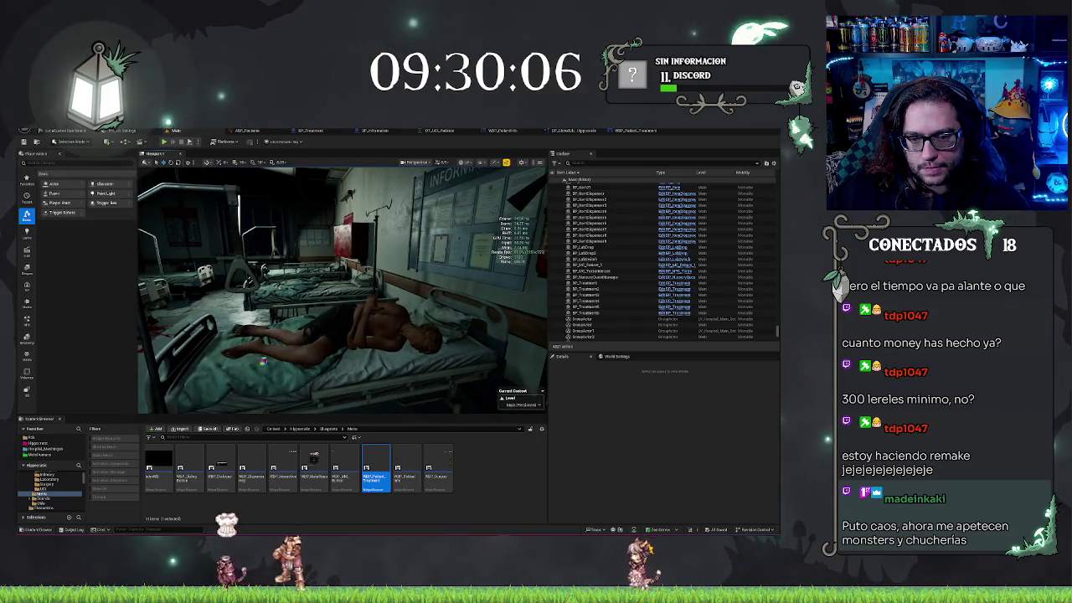
left_click(262, 361)
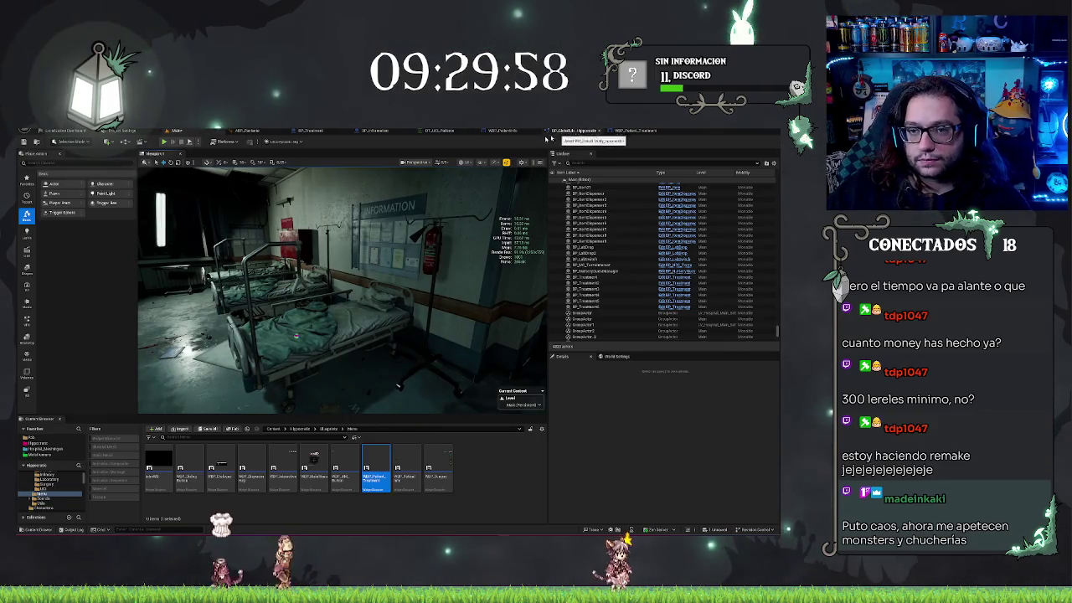
key("ctrl+z")
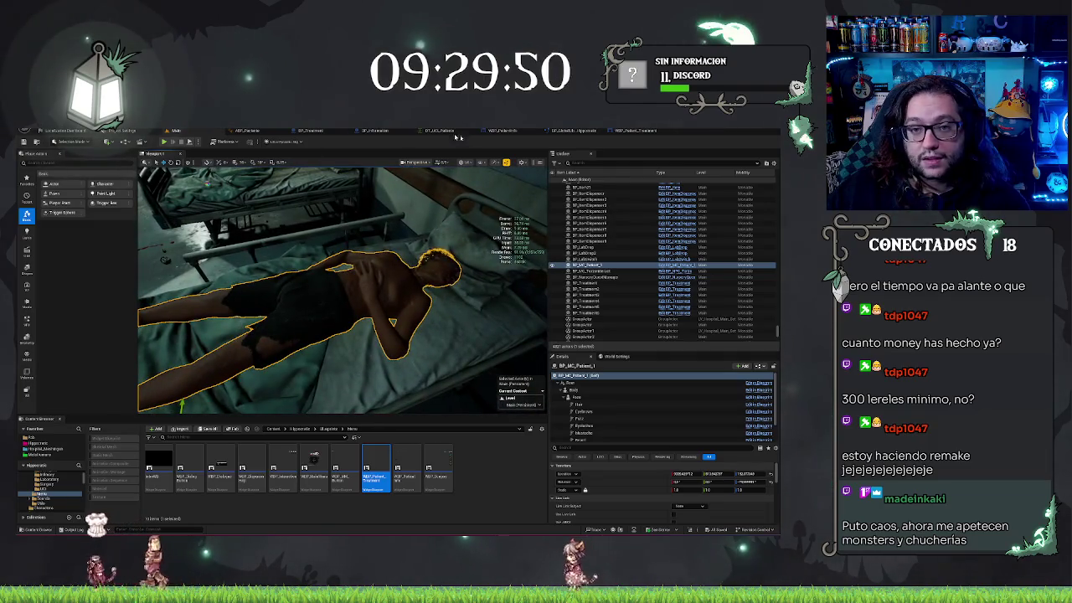
left_click(310, 130)
left_click(387, 130)
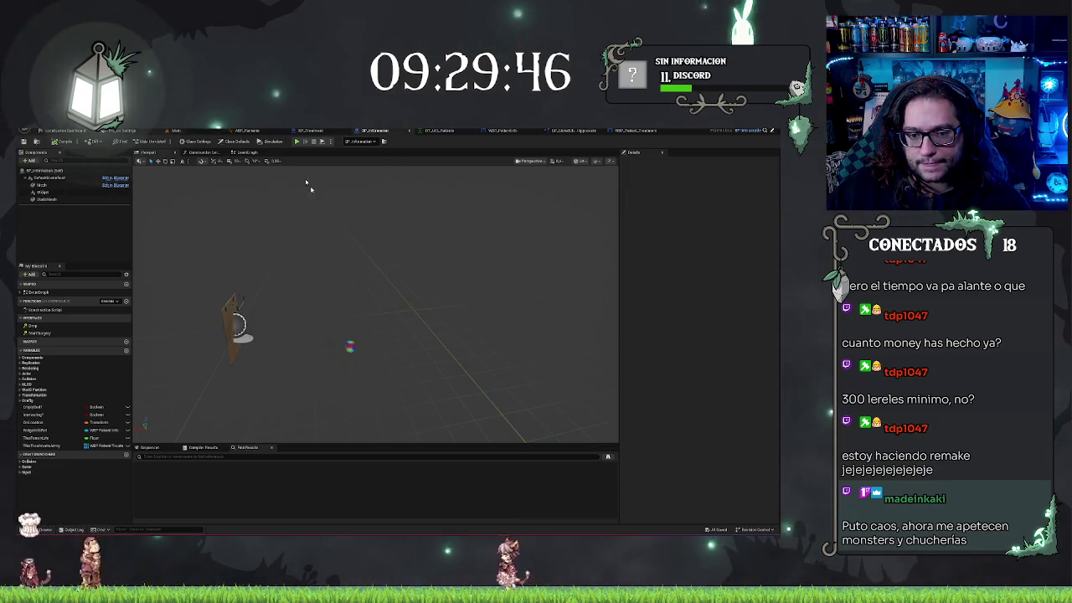
Step: In BP_Information's Event Graph, add a SpawnActor from Class node set to the 'blood' patient class
left_click(243, 152)
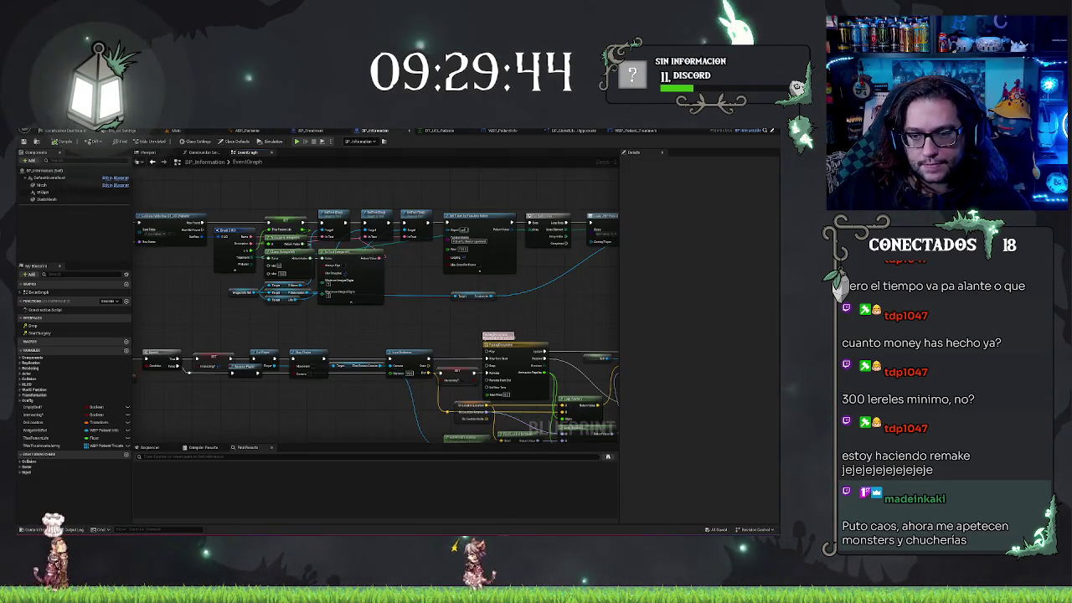
left_click_drag(274, 262, 589, 308)
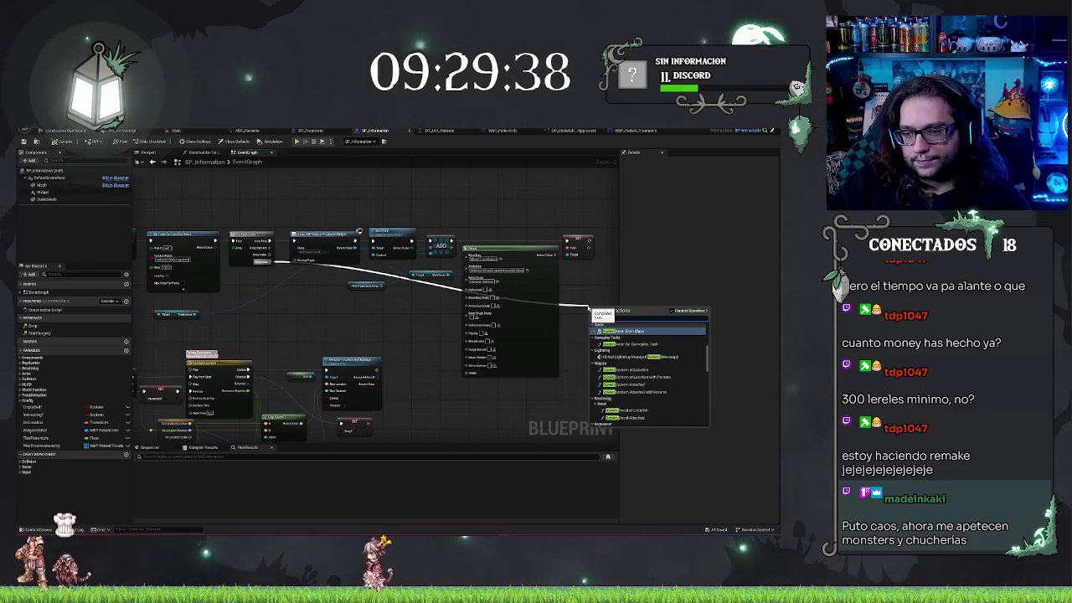
key("Return")
scroll(530, 281, "up", 2)
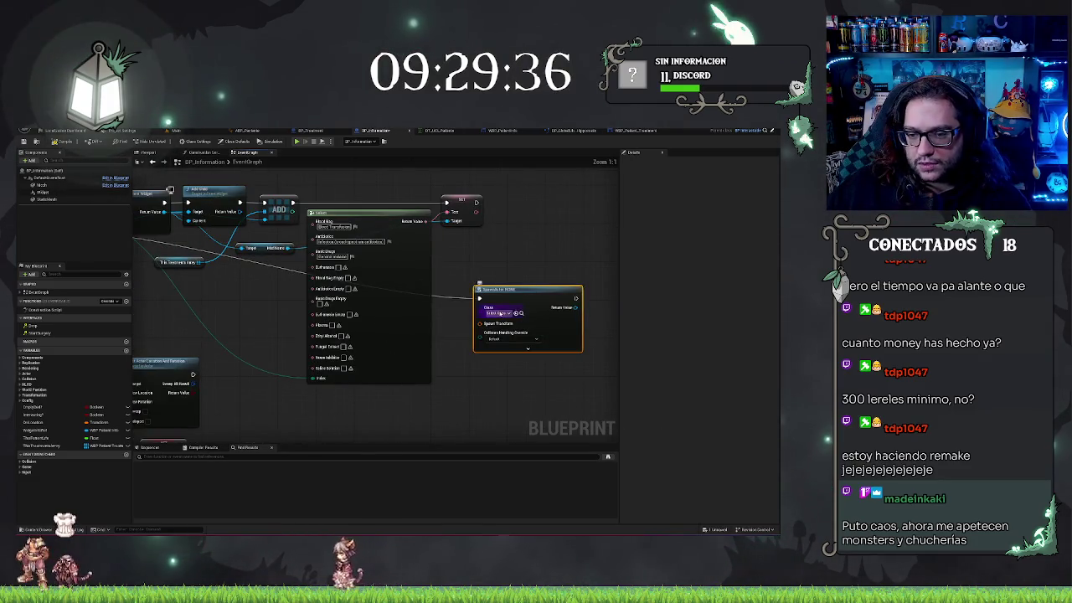
left_click(499, 313)
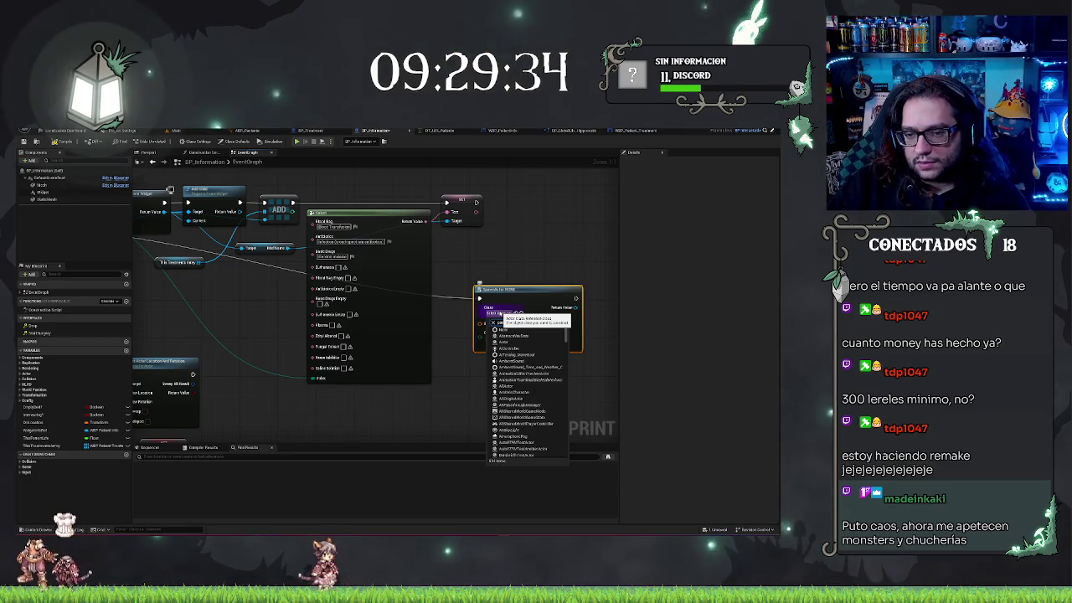
type("blood")
left_click(518, 335)
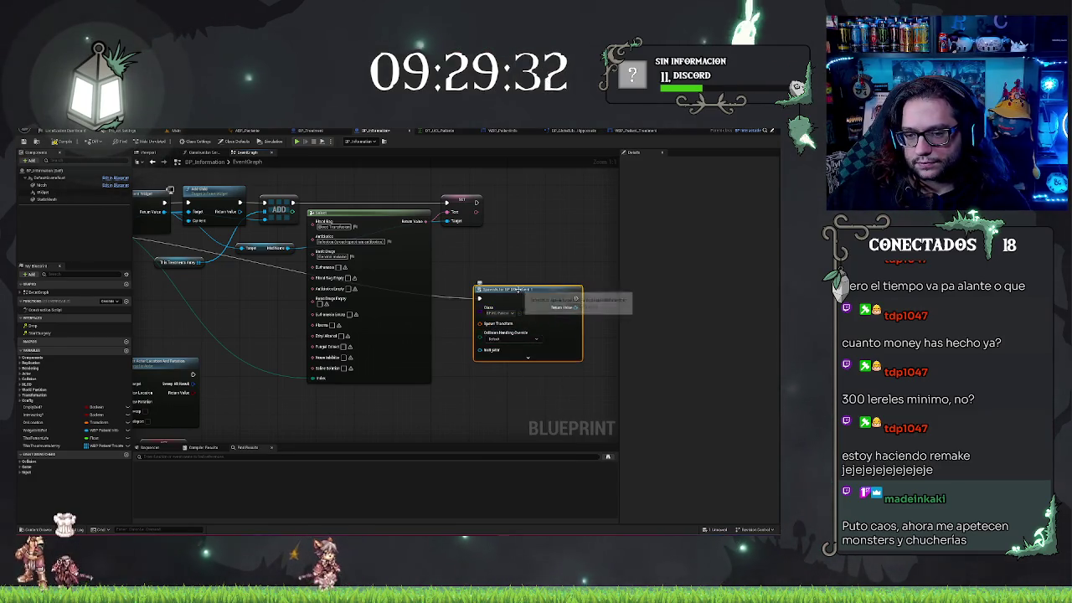
Step: Drag a StaticMesh component reference into the graph and pull a wire from it
left_click_drag(486, 335, 595, 381)
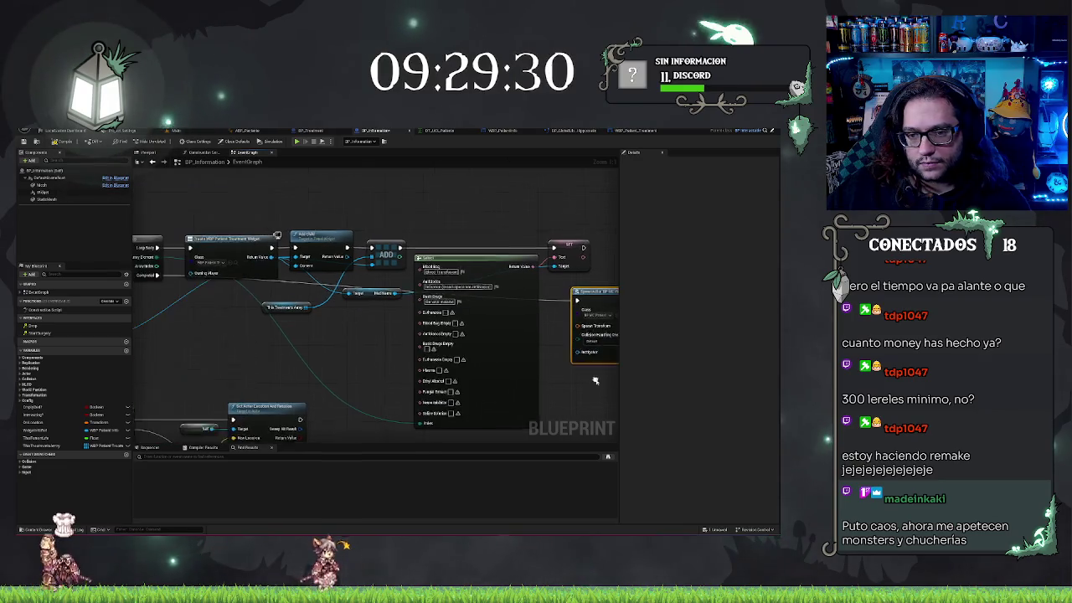
left_click(554, 298)
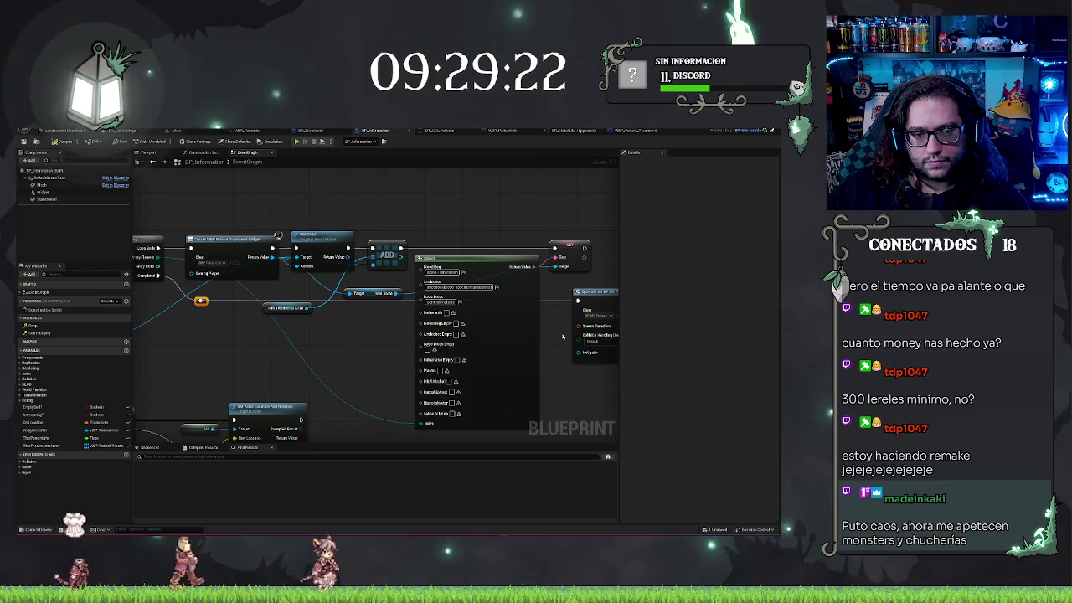
mouse_move(559, 353)
left_mouse_down()
mouse_move(374, 332)
mouse_move(443, 362)
left_mouse_up()
mouse_move(50, 199)
left_mouse_down()
mouse_move(352, 376)
mouse_move(456, 414)
left_mouse_up()
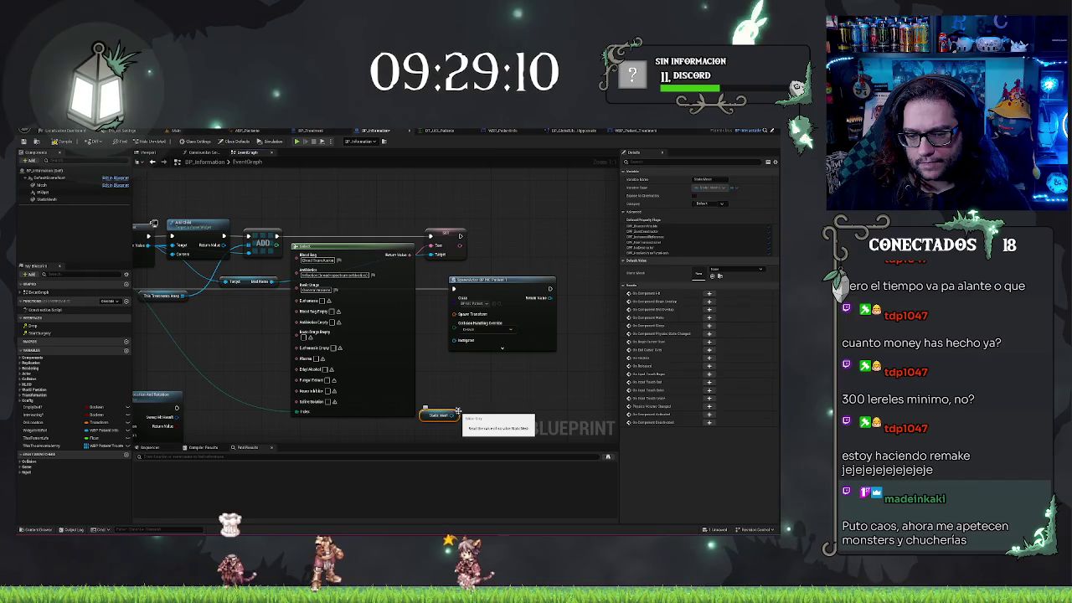
left_click_drag(456, 414, 457, 384)
Step: Add a Get World Transform node from the Static Mesh and wire it into the spawn transform
type("get world")
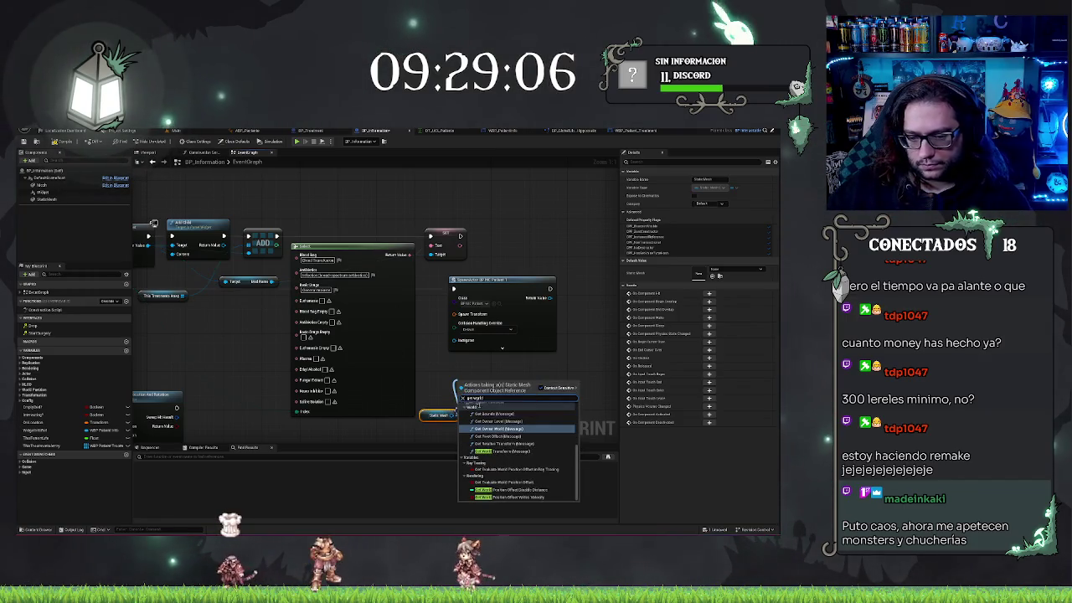
left_click(502, 451)
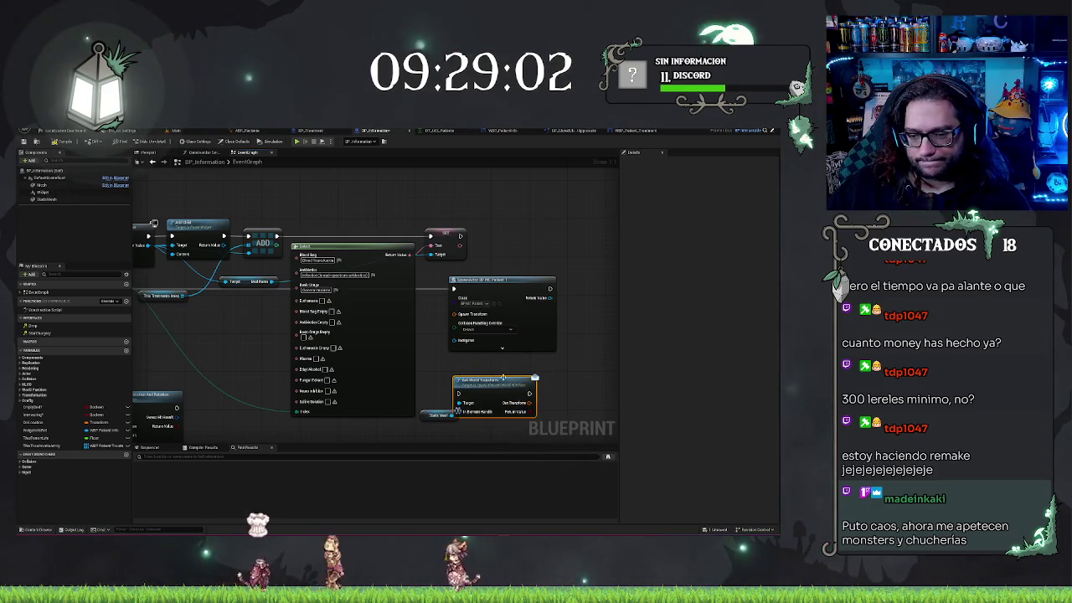
key("Delete")
left_click_drag(457, 411, 482, 393)
type("get world")
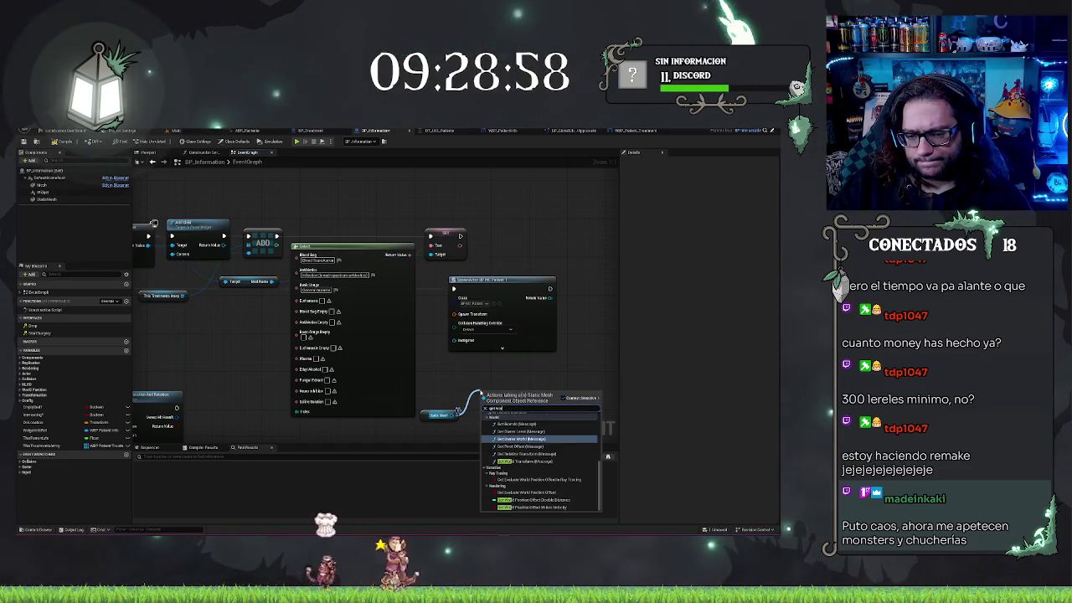
scroll(536, 462, "down", 3)
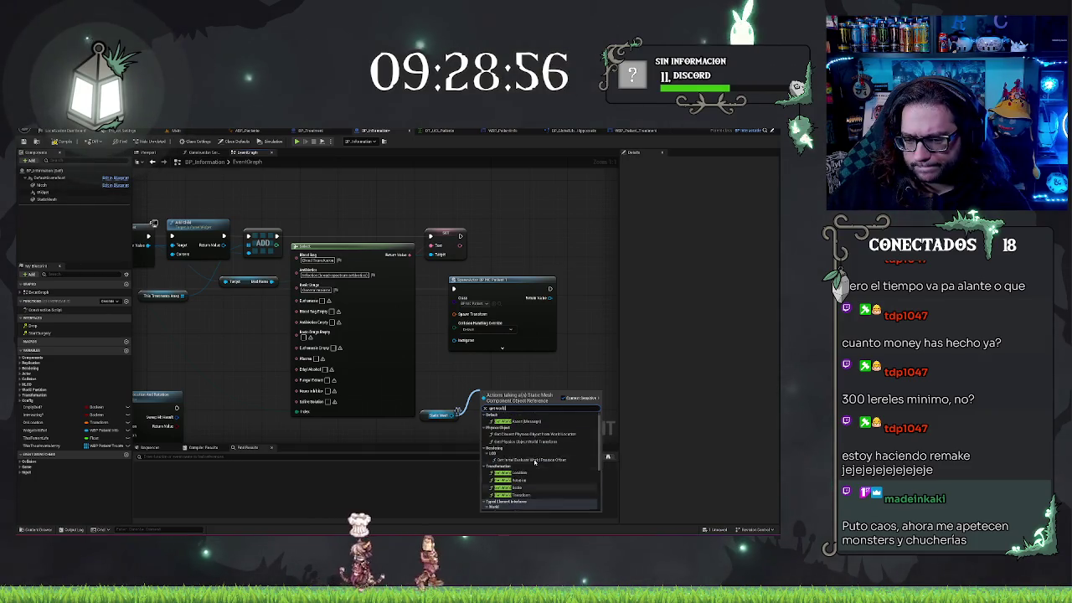
left_click(531, 495)
left_click_drag(534, 403, 452, 314)
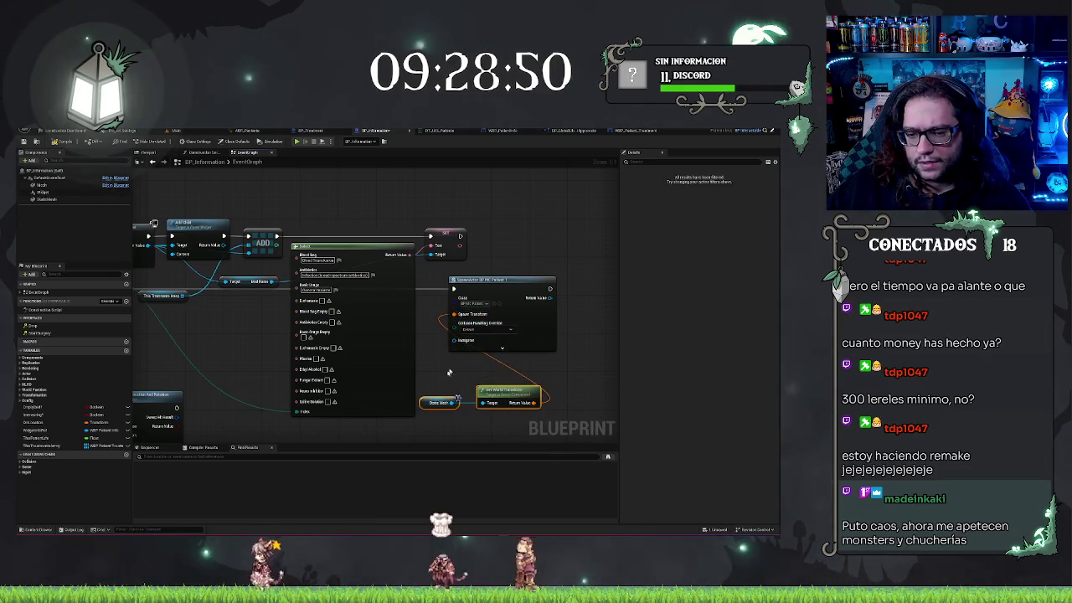
Step: Set SpawnActor's collision handling to always spawn, ignoring collisions
left_click_drag(448, 417, 456, 406)
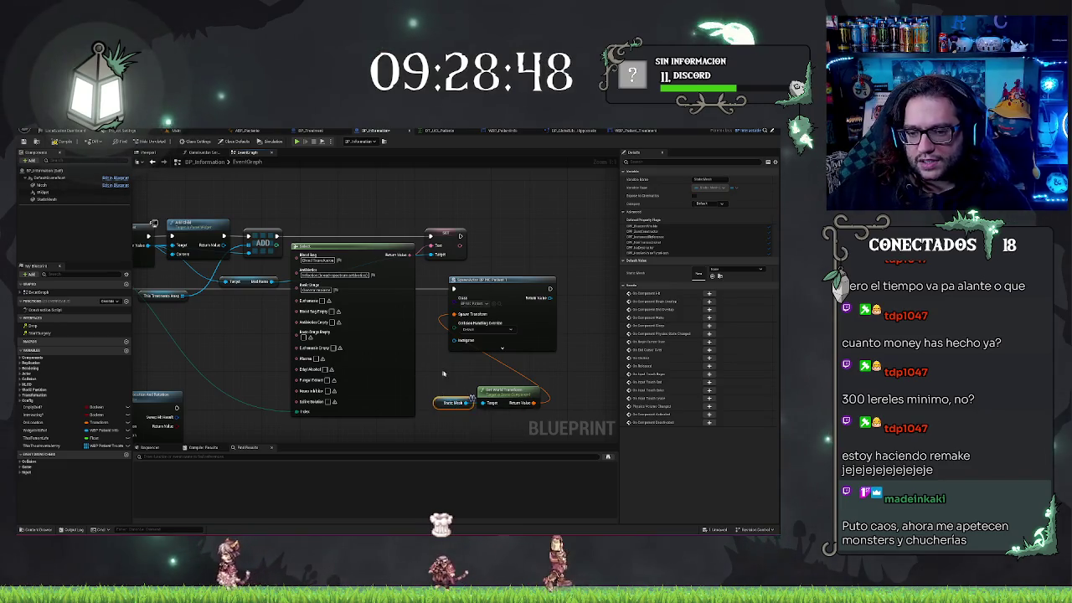
left_click(498, 405)
left_click(496, 331)
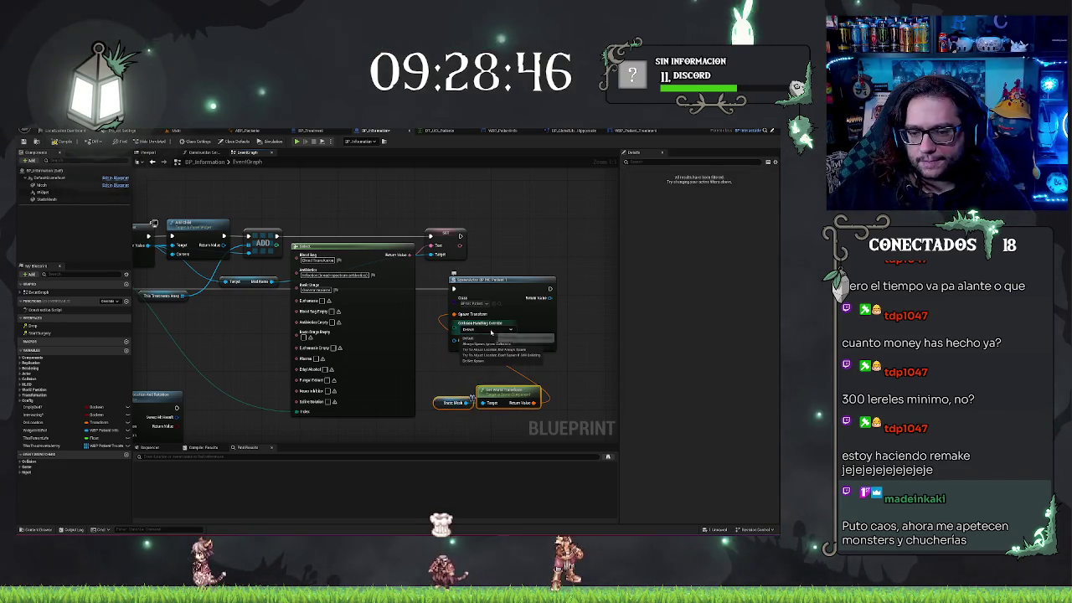
left_click(492, 355)
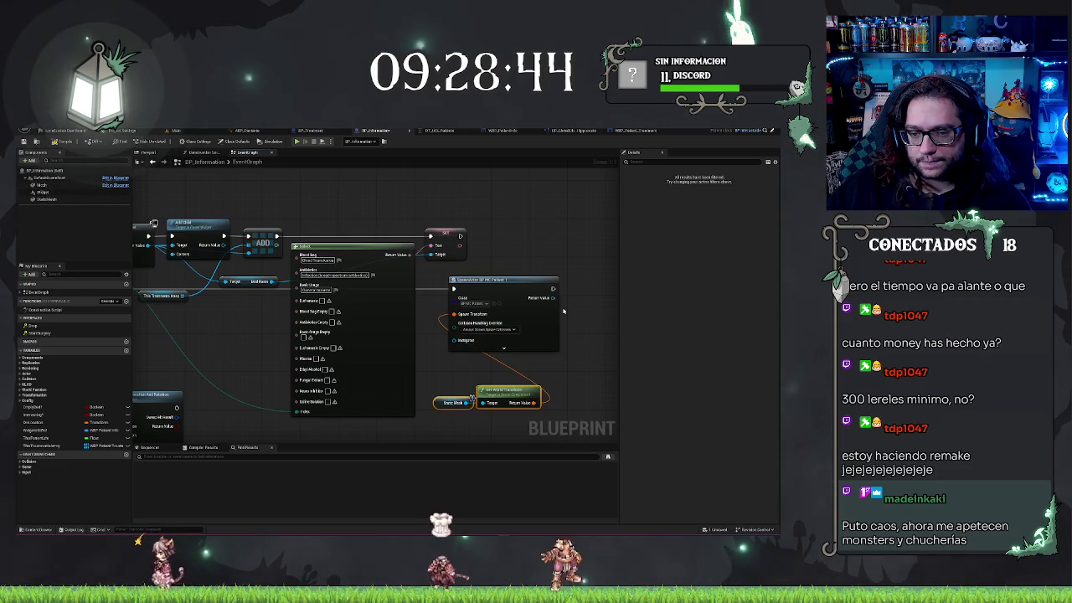
Step: Connect Get World Transform to Spawn Transform and pull a new node off the spawned patient
mouse_move(558, 299)
left_mouse_down()
mouse_move(440, 311)
mouse_move(483, 311)
left_mouse_up()
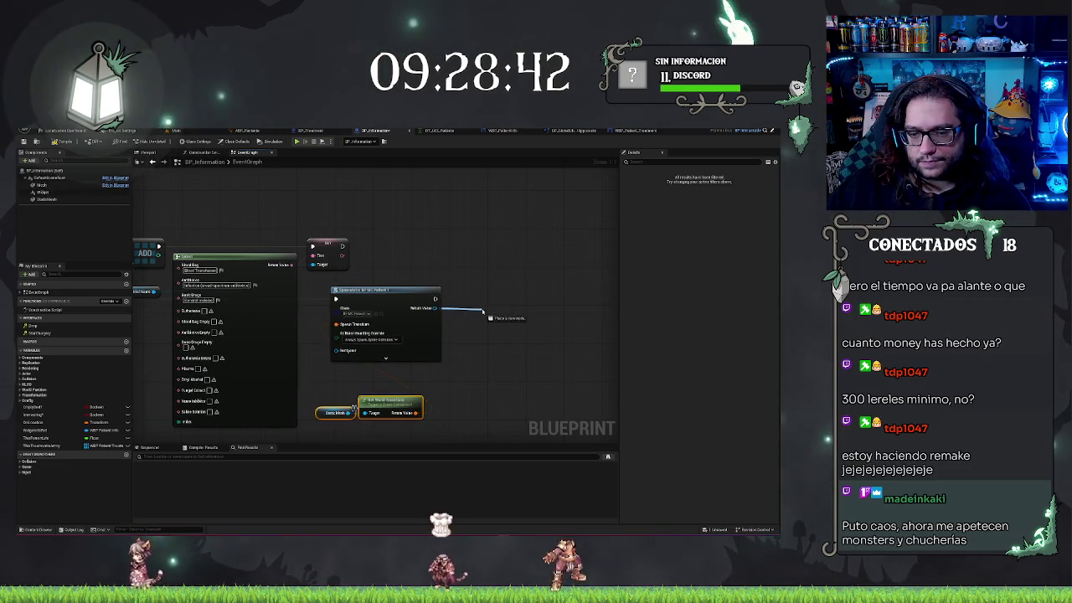
mouse_move(416, 413)
left_mouse_down()
mouse_move(360, 335)
mouse_move(335, 324)
left_mouse_up()
mouse_move(369, 289)
left_mouse_down()
mouse_move(611, 342)
mouse_move(468, 318)
left_mouse_up()
mouse_move(255, 294)
left_mouse_down()
mouse_move(632, 311)
mouse_move(364, 307)
mouse_move(350, 279)
left_mouse_up()
Step: Add a Switch on E_PatientMobile after the spawned patient, then return to the level editor
type("switch")
key("Return")
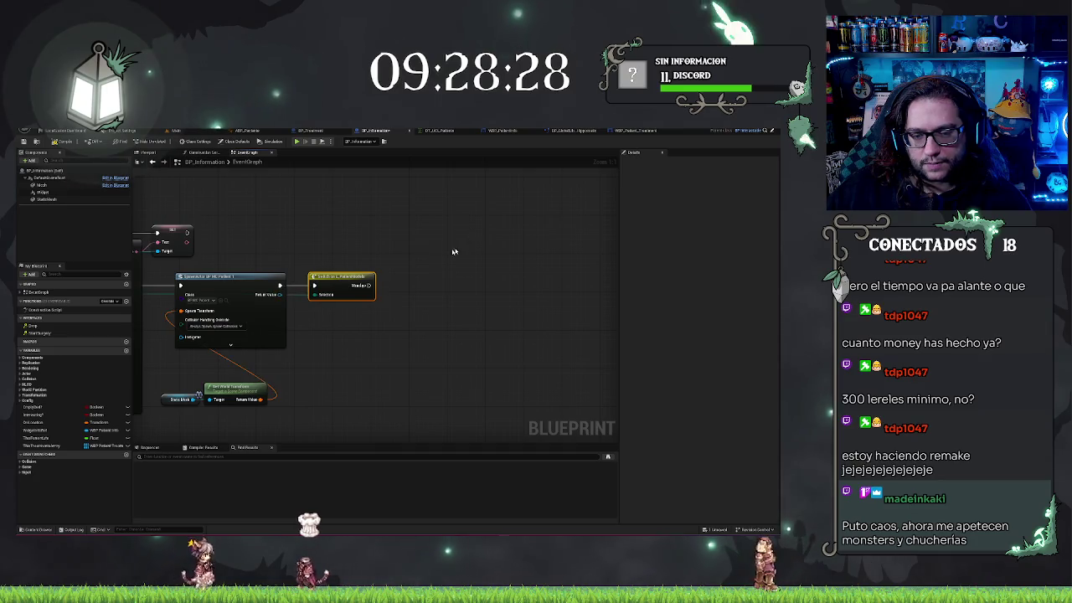
left_click_drag(455, 251, 516, 249)
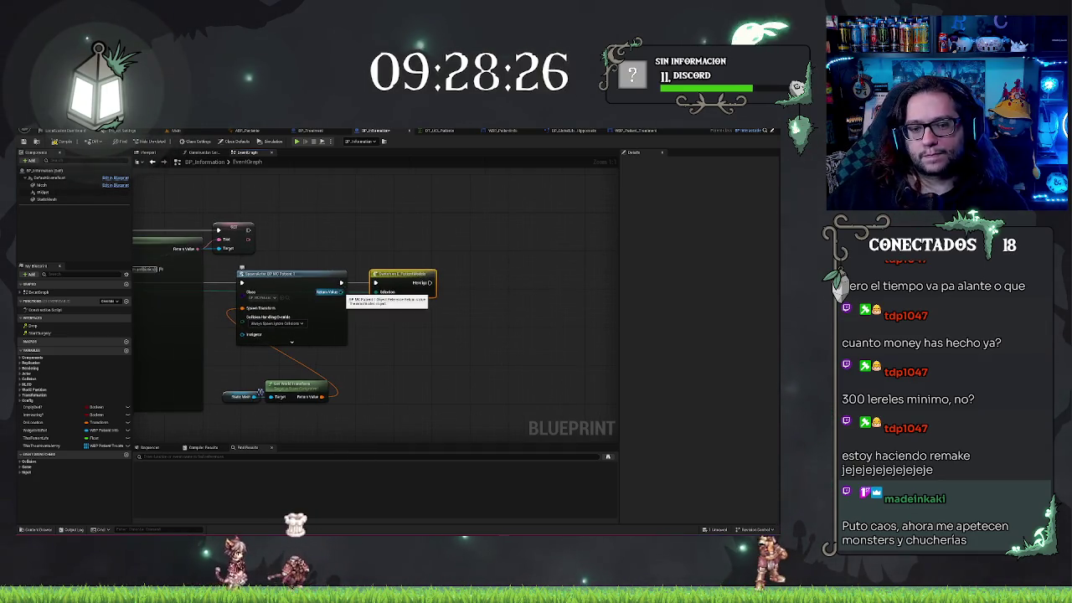
left_click_drag(341, 291, 403, 322)
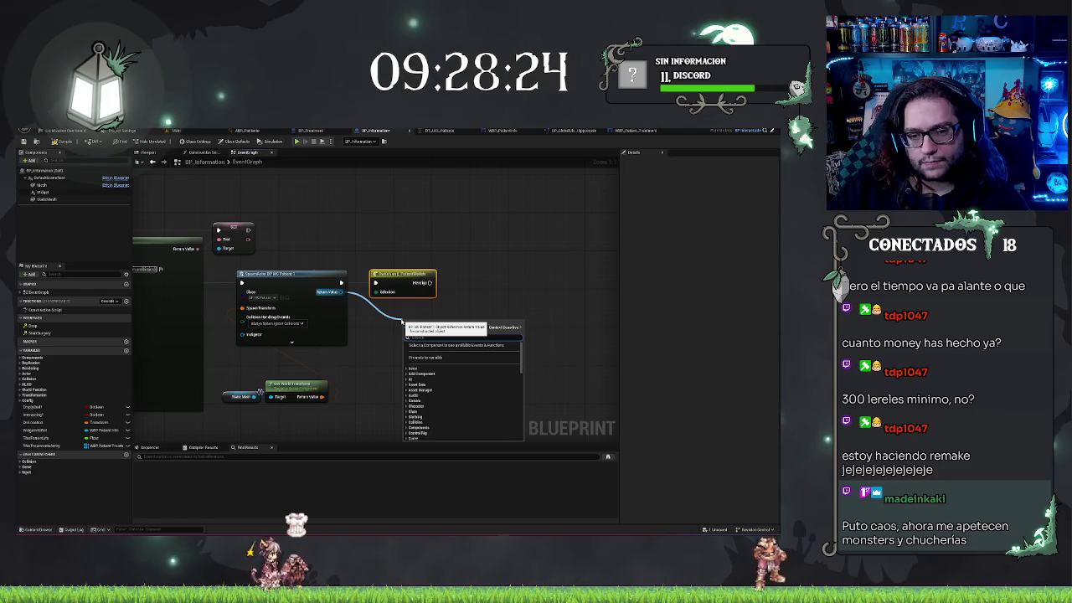
left_click(429, 249)
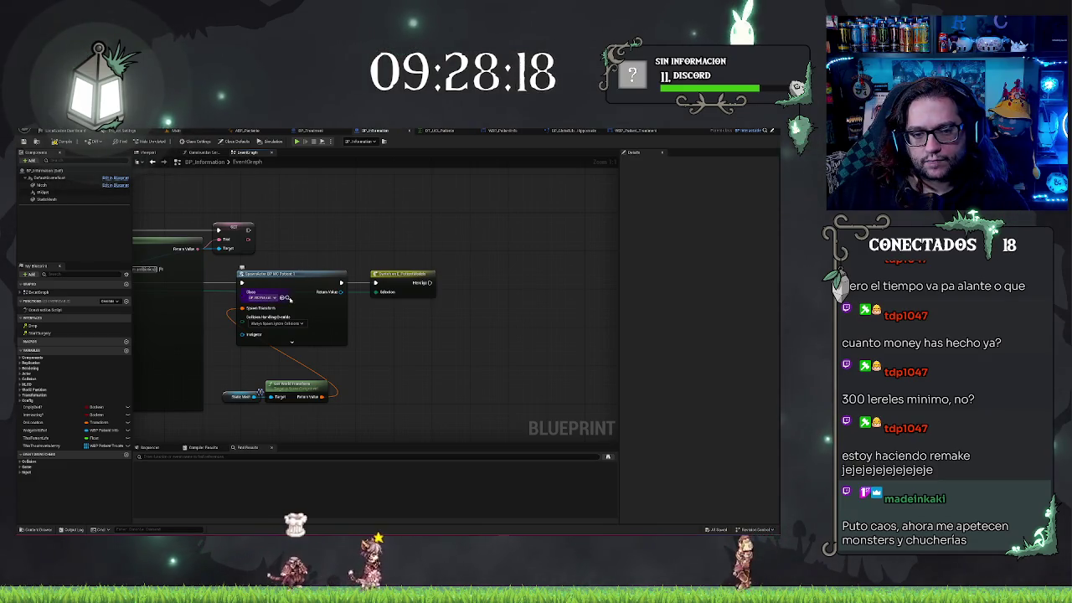
left_click(289, 299)
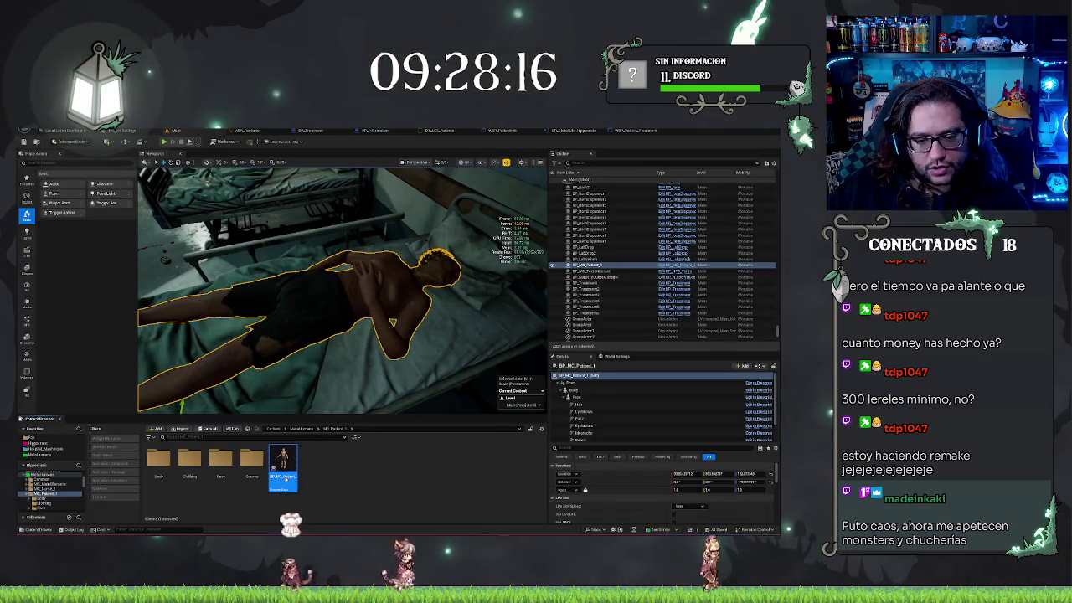
Step: Set BP_MC_Patient_1's Body mesh to Use Animation Blueprint with an ABP_Patient anim class
double_click(282, 465)
left_click(40, 184)
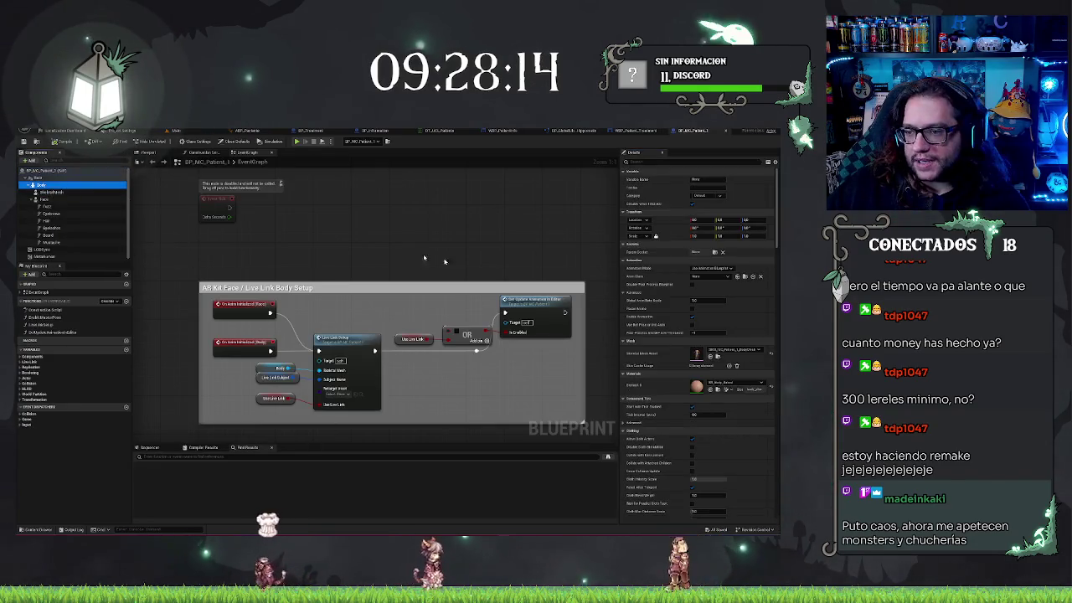
left_click(708, 268)
left_click(711, 273)
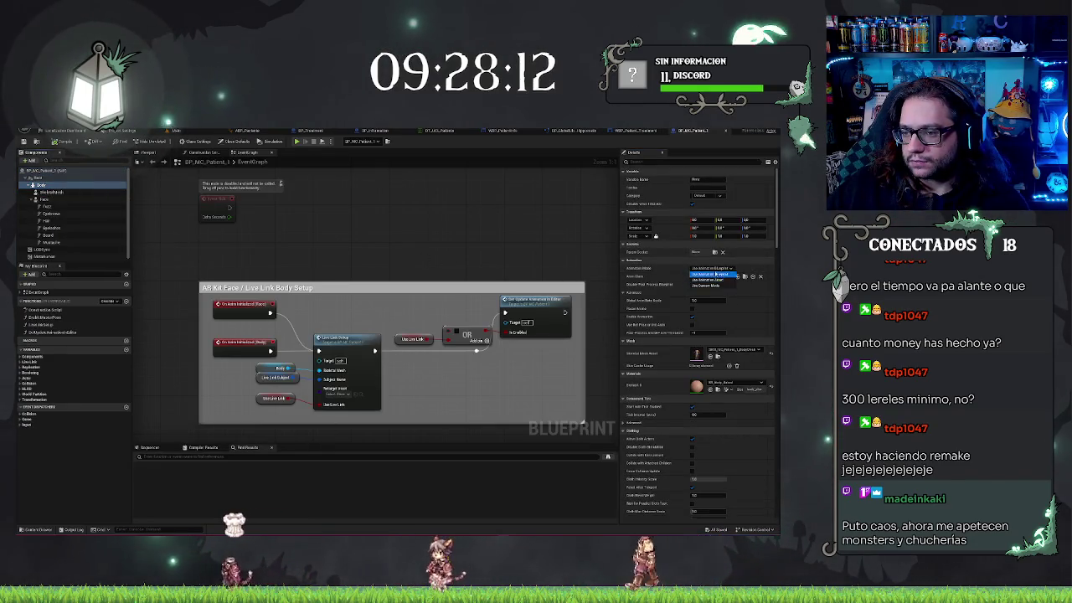
left_click(712, 277)
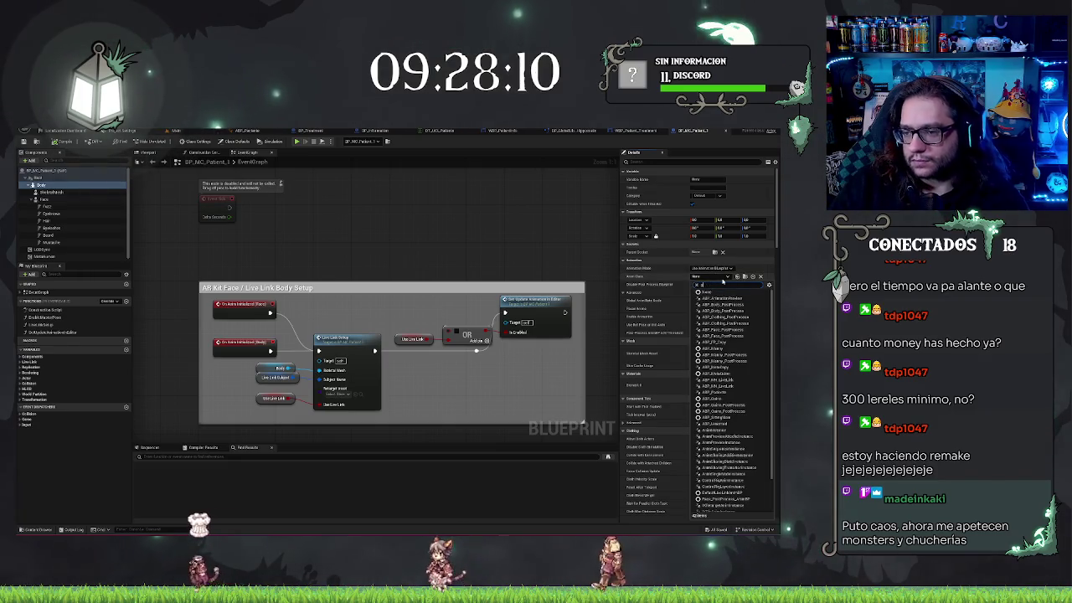
type("patient")
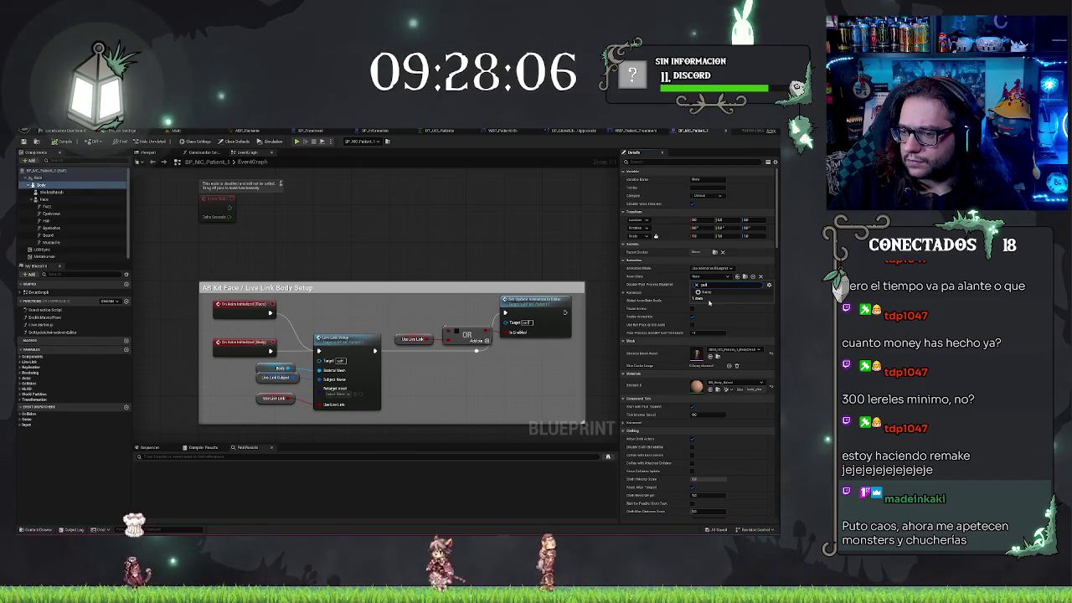
key("BackSpace")
key("BackSpace")
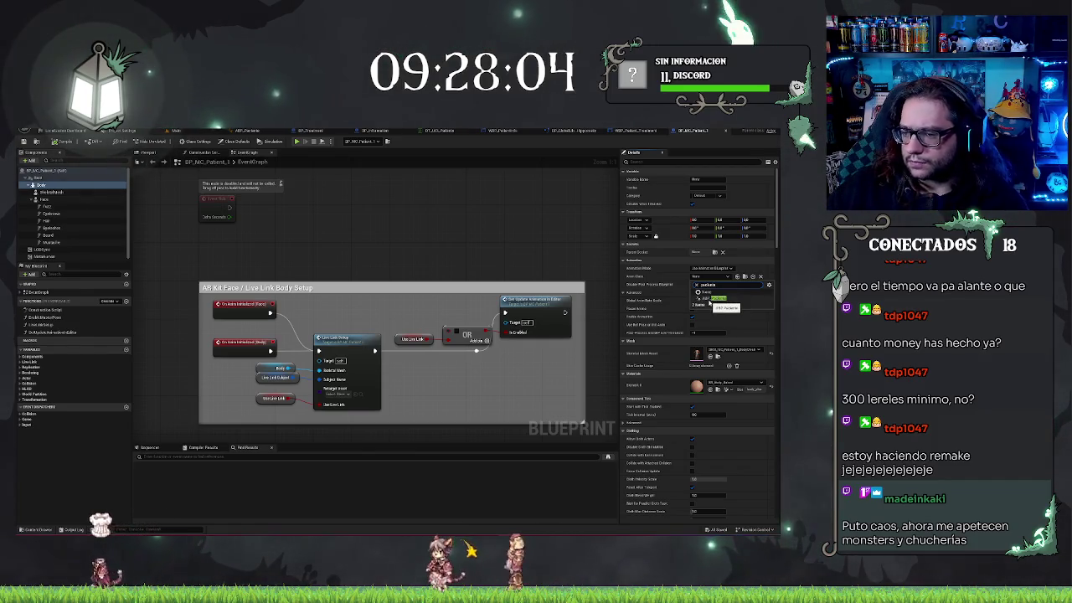
left_click(463, 234)
Step: Compile the patient blueprint and view the lying character in the Viewport
left_click_drag(463, 235, 447, 225)
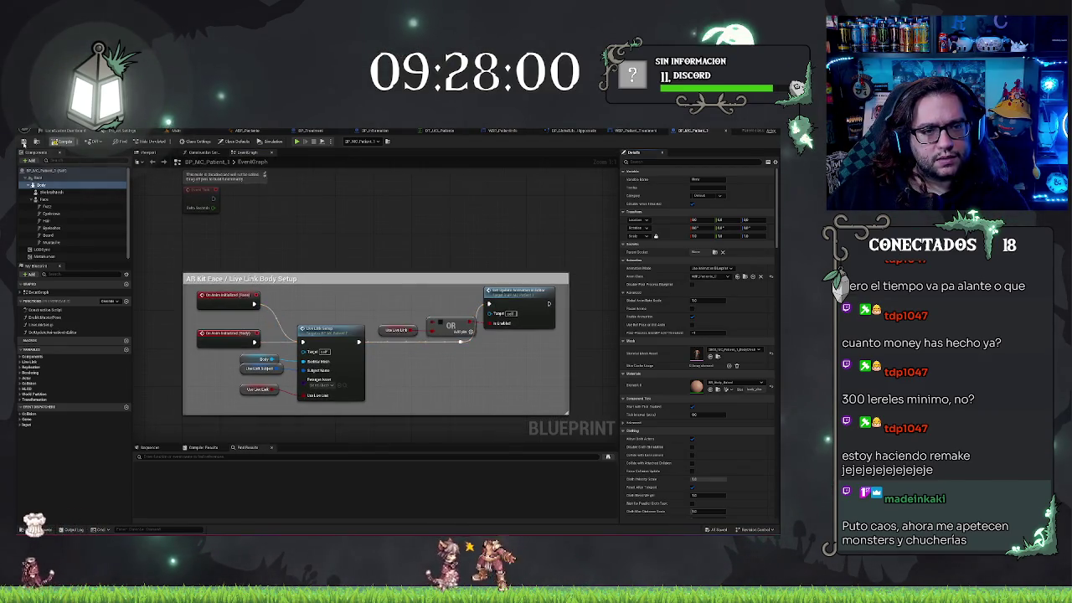
left_click(59, 141)
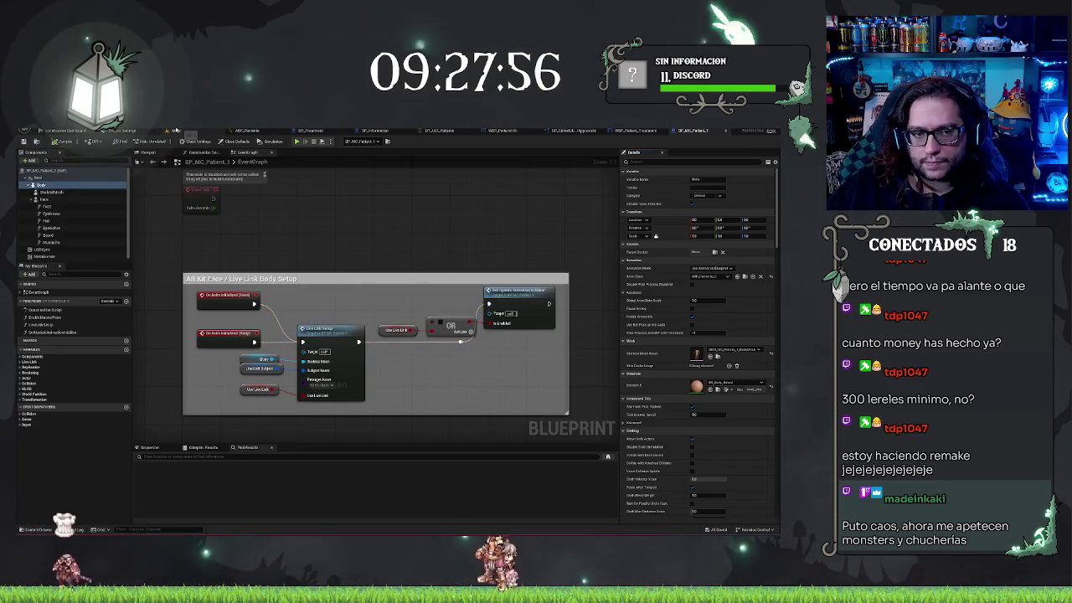
left_click(148, 152)
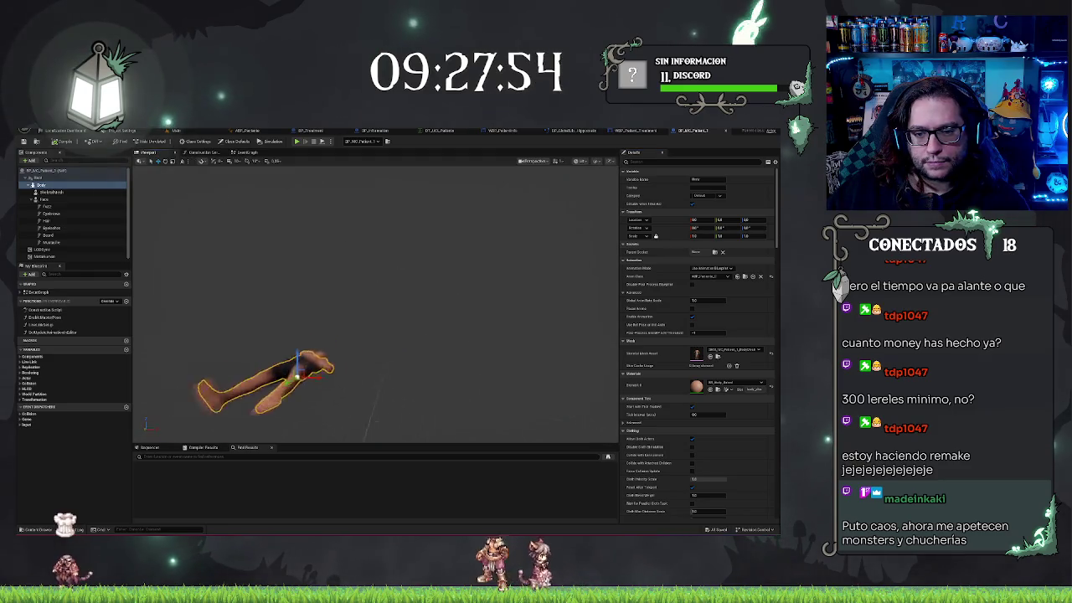
Step: Change the LODSync component's Min LOD so the patient's hair appears in the preview
left_click_drag(402, 276, 397, 251)
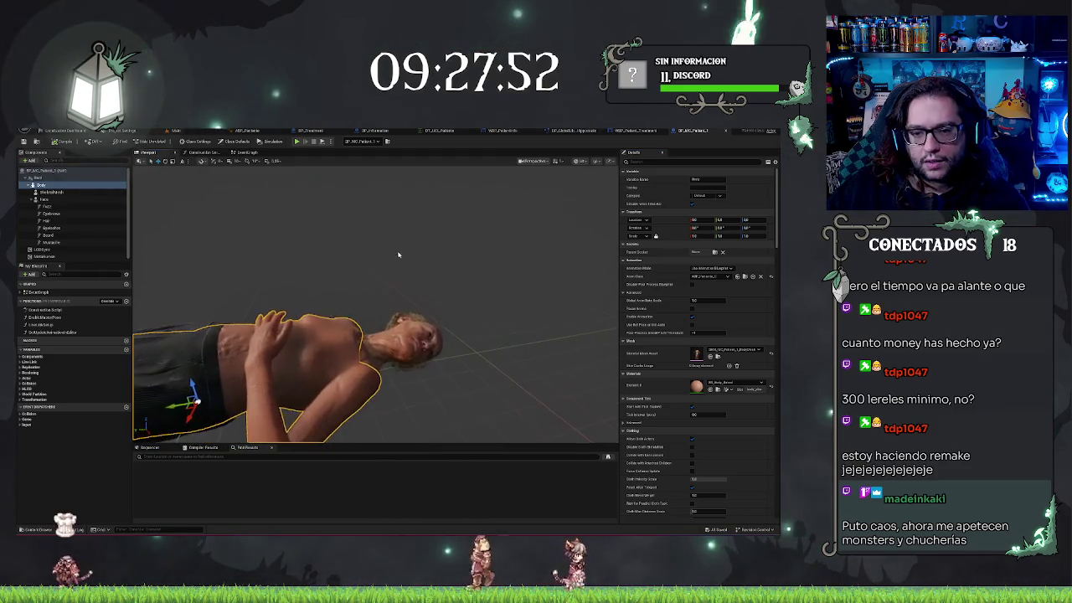
left_click(65, 255)
left_click_drag(402, 264, 545, 167)
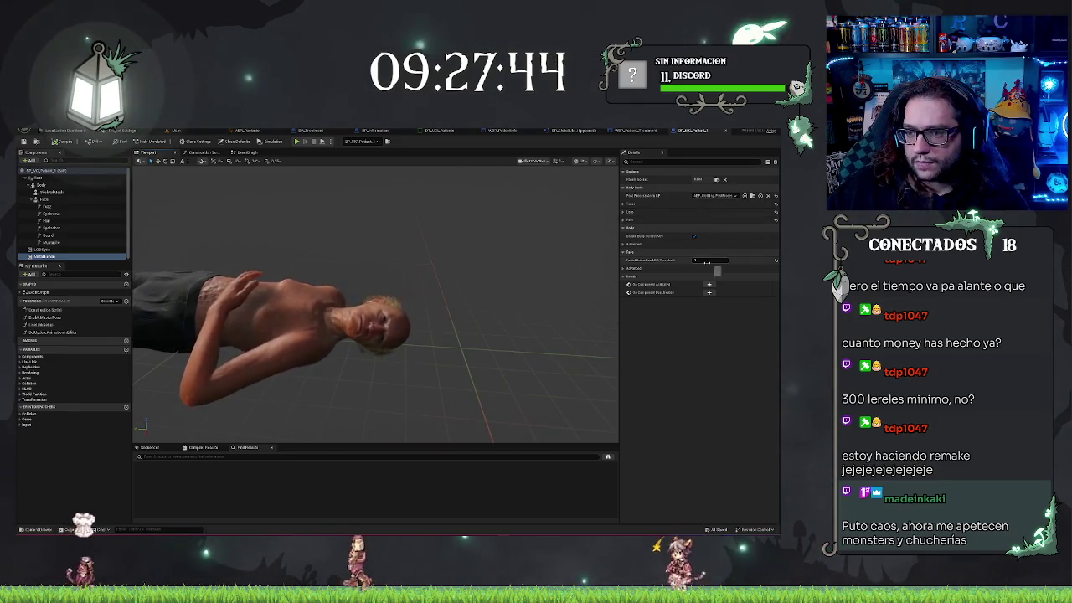
left_click(41, 248)
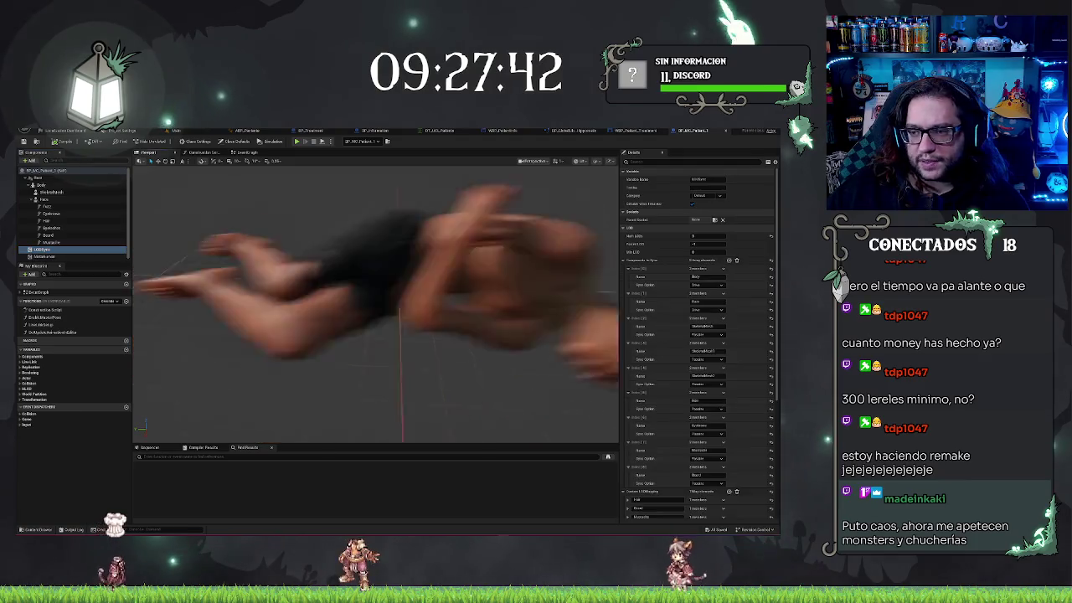
left_click(702, 251)
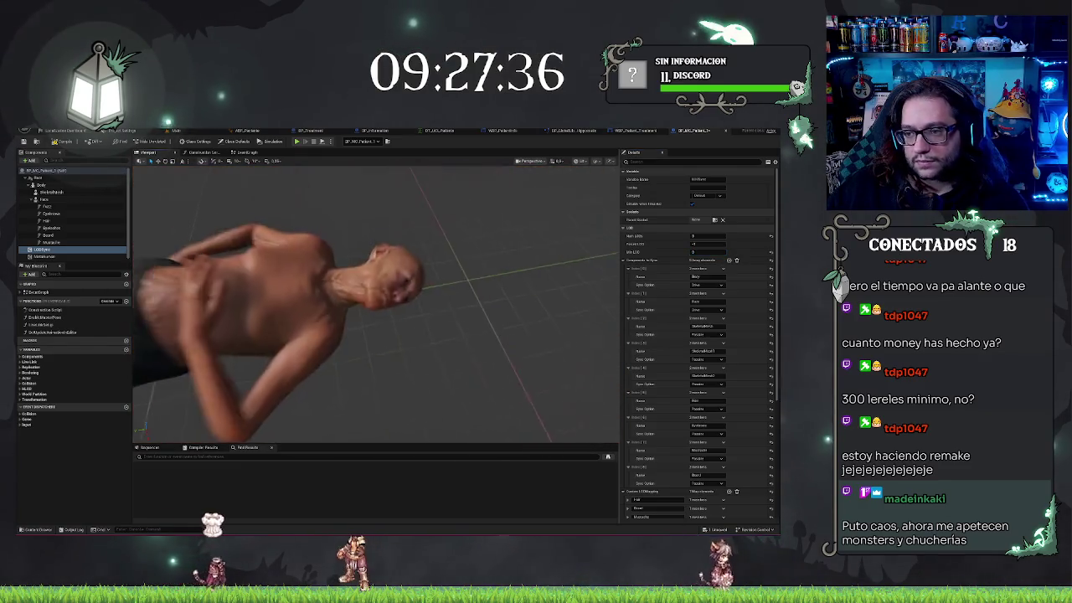
key("Return")
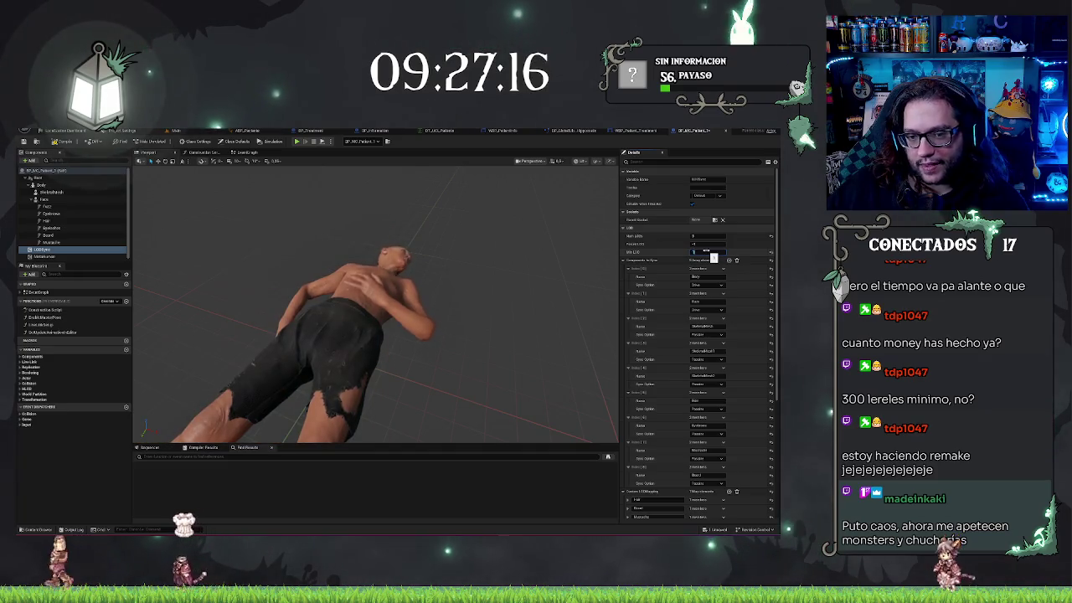
left_click(711, 253)
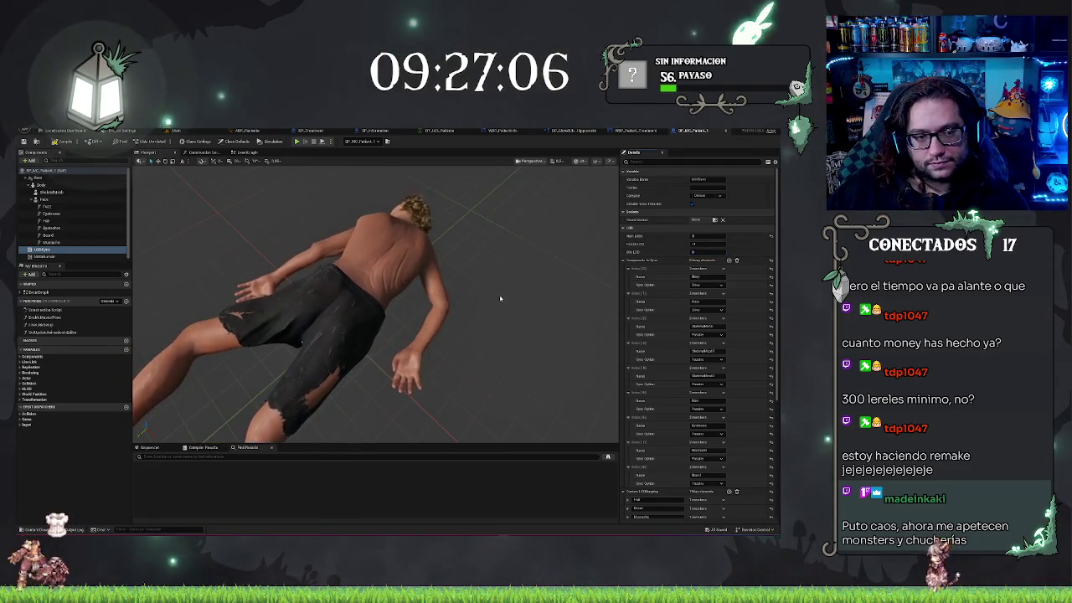
left_click(48, 200)
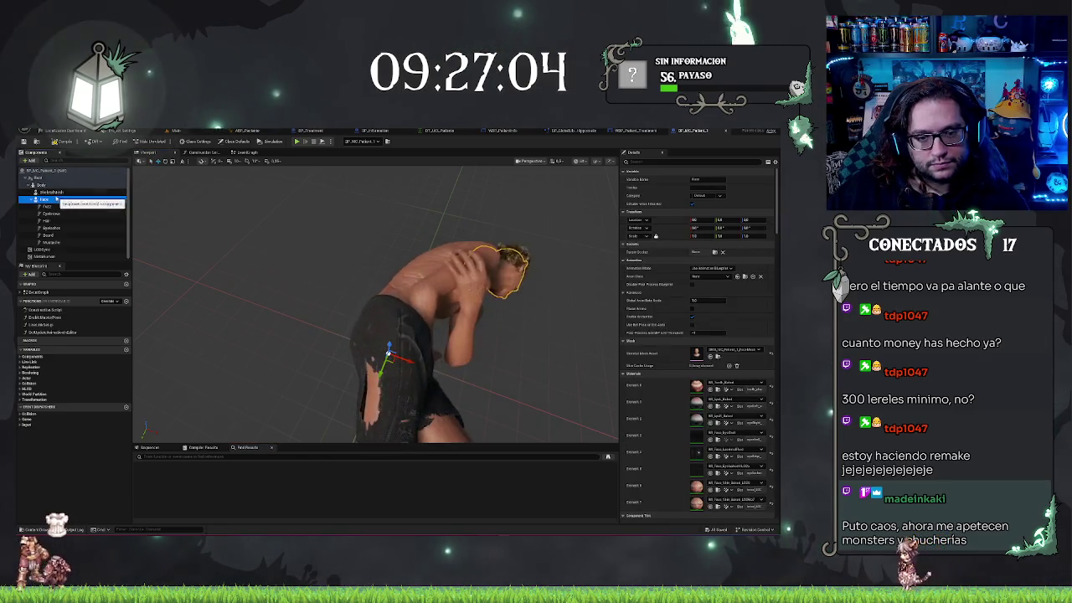
Step: Inspect the body mesh and LODSync components, expand Torso and Legs/Feet, then return to Main
left_click(50, 190)
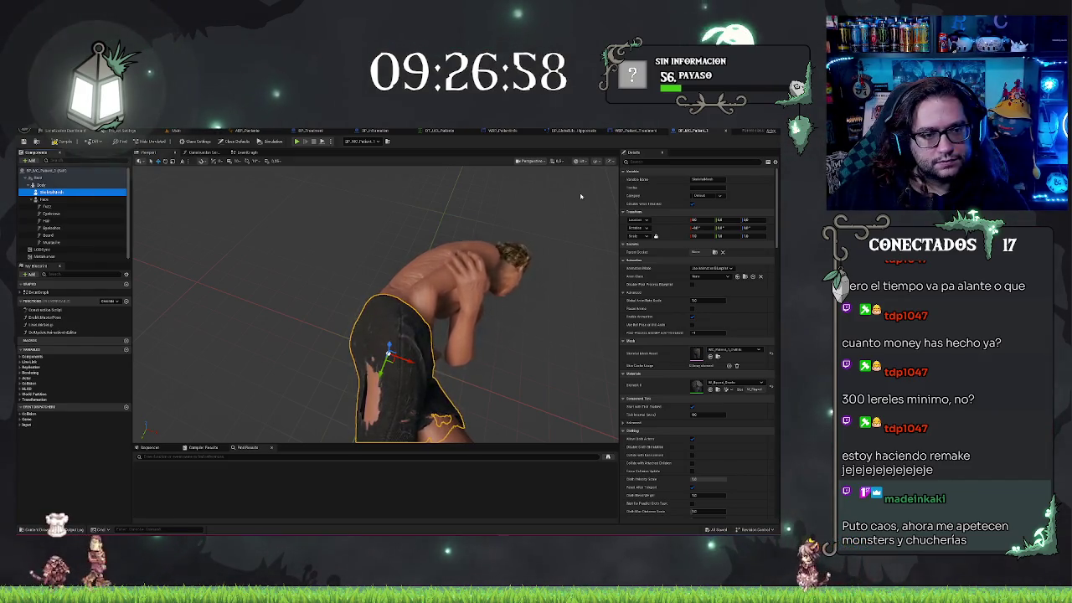
left_click(46, 249)
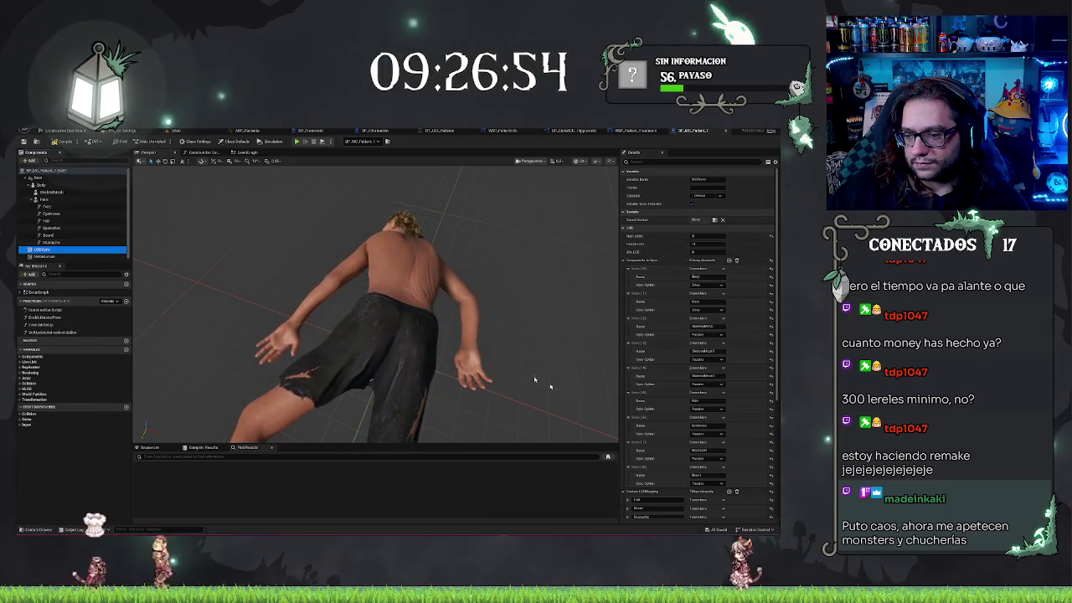
left_click(50, 256)
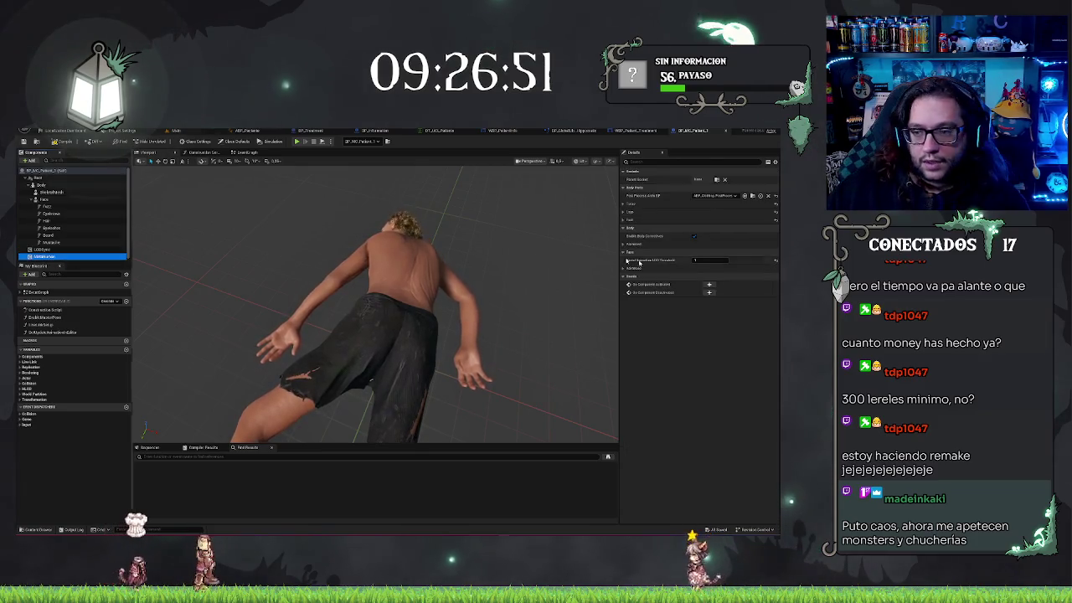
left_click(623, 211)
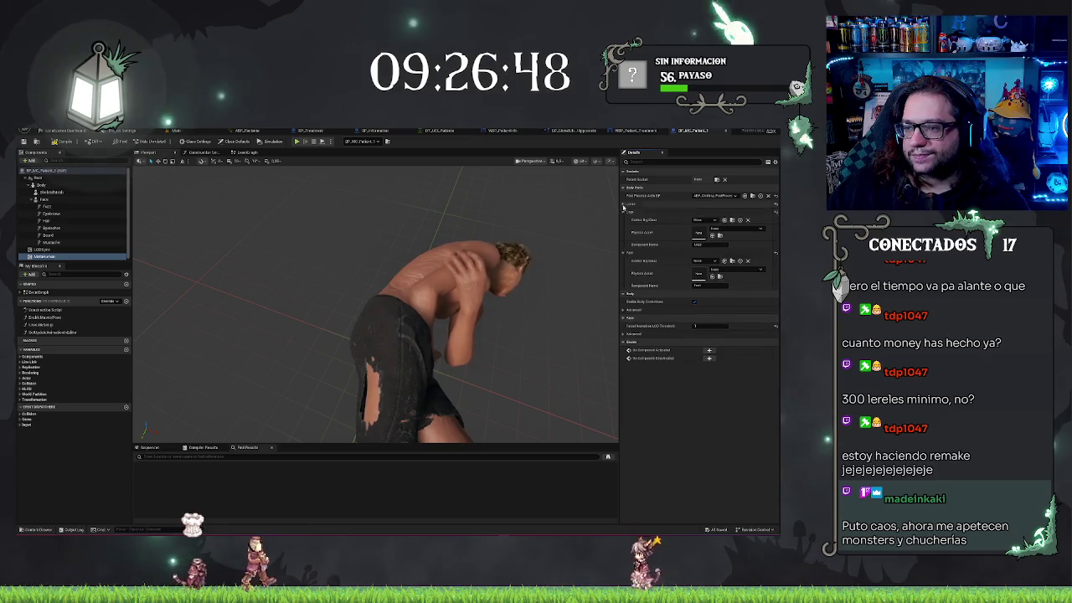
left_click(622, 204)
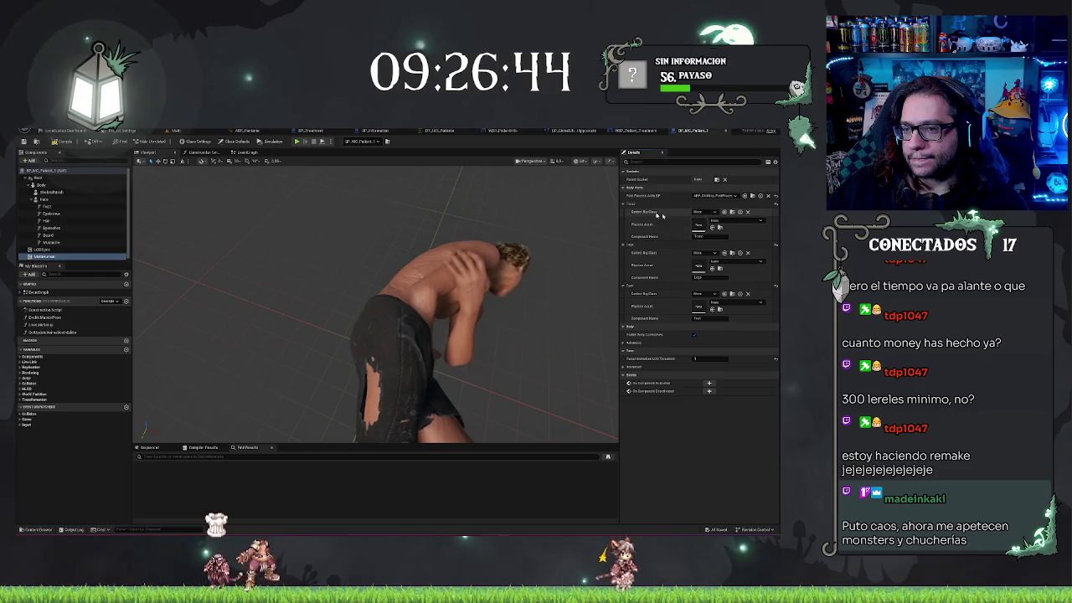
mouse_move(546, 364)
left_mouse_down()
mouse_move(458, 349)
mouse_move(226, 214)
left_mouse_up()
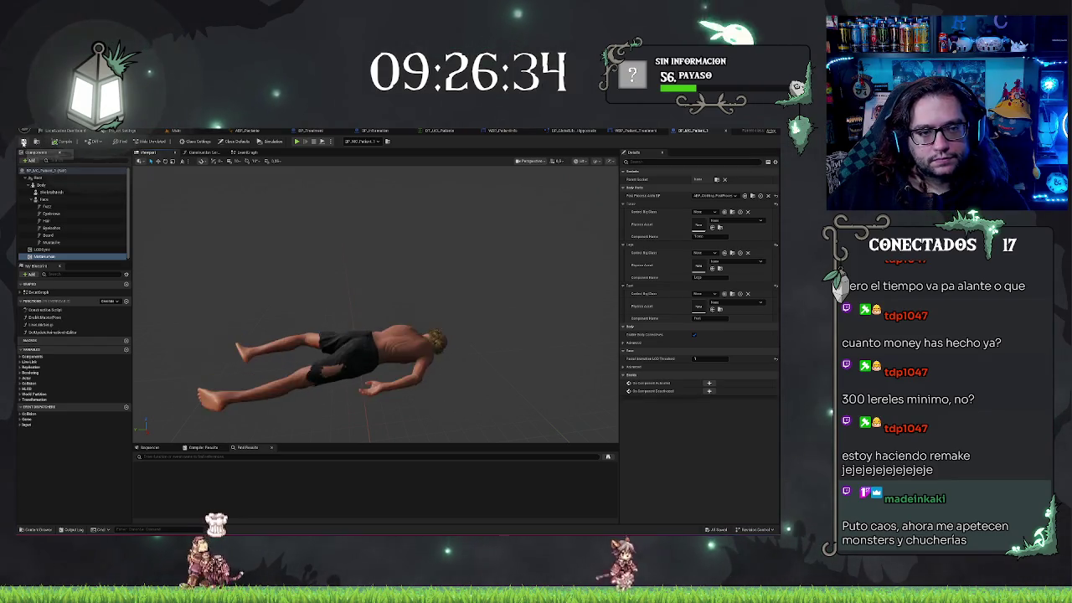
left_click(177, 129)
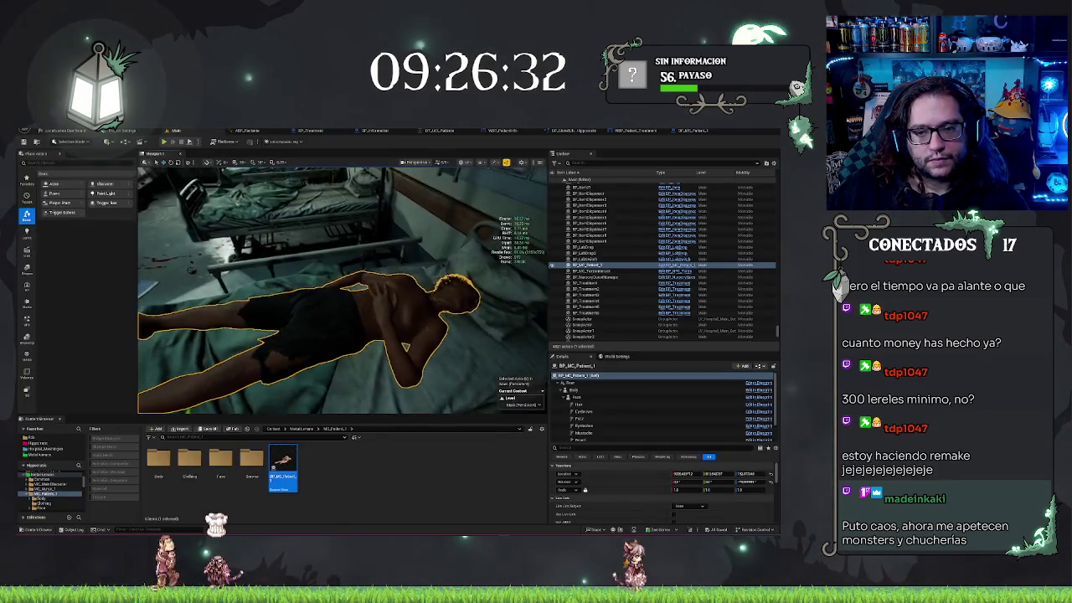
Step: Look over the ward around the patient's bed and open the Blueprints toolbar list
left_click_drag(377, 241, 370, 242)
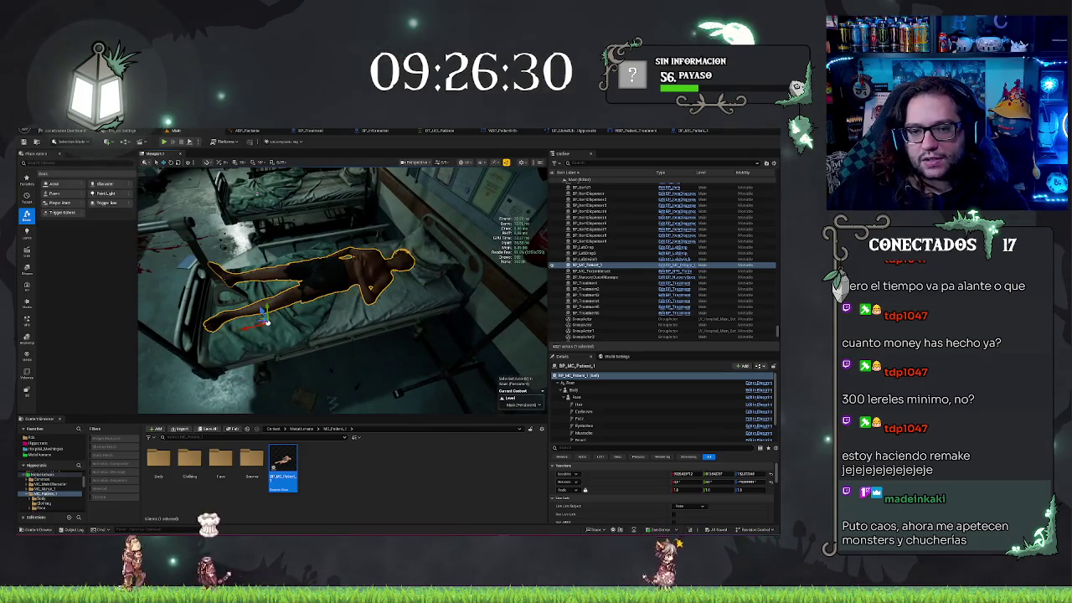
left_click_drag(344, 289, 313, 305)
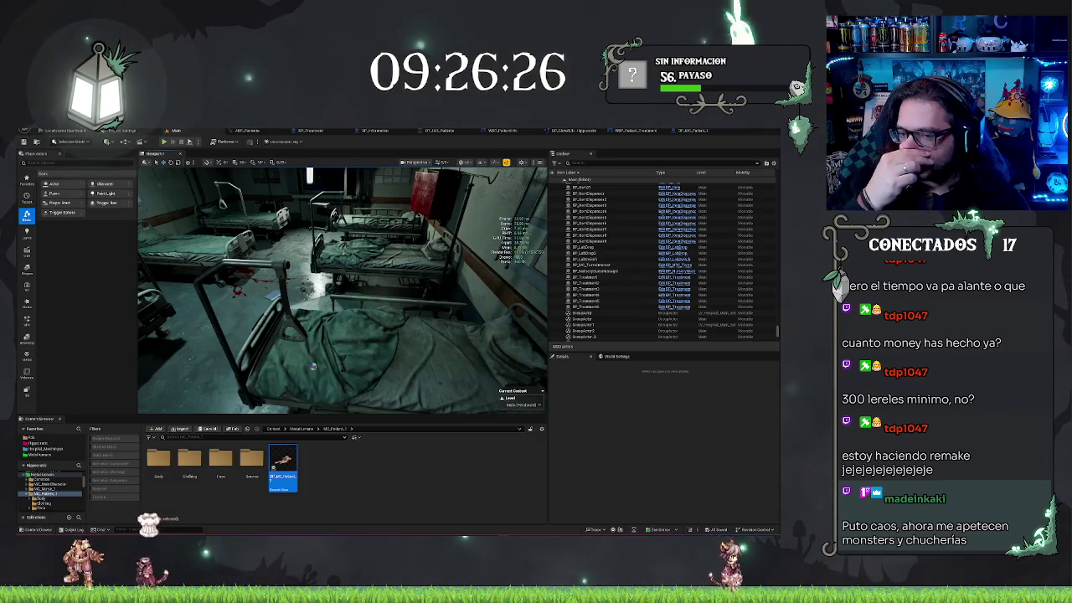
mouse_move(313, 366)
left_mouse_down()
mouse_move(303, 364)
mouse_move(344, 194)
left_mouse_up()
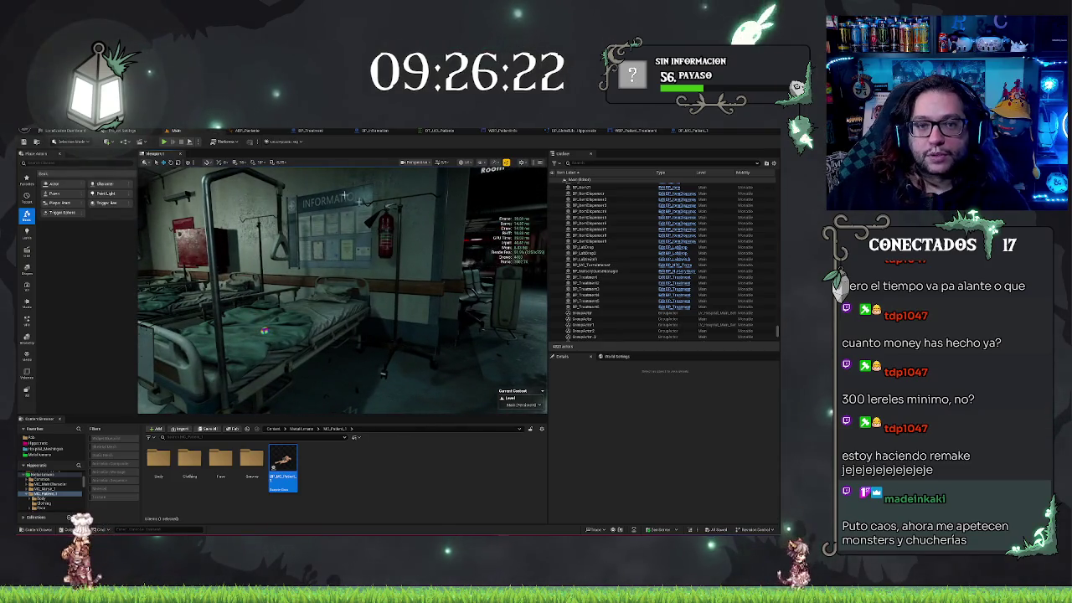
left_click_drag(343, 289, 394, 289)
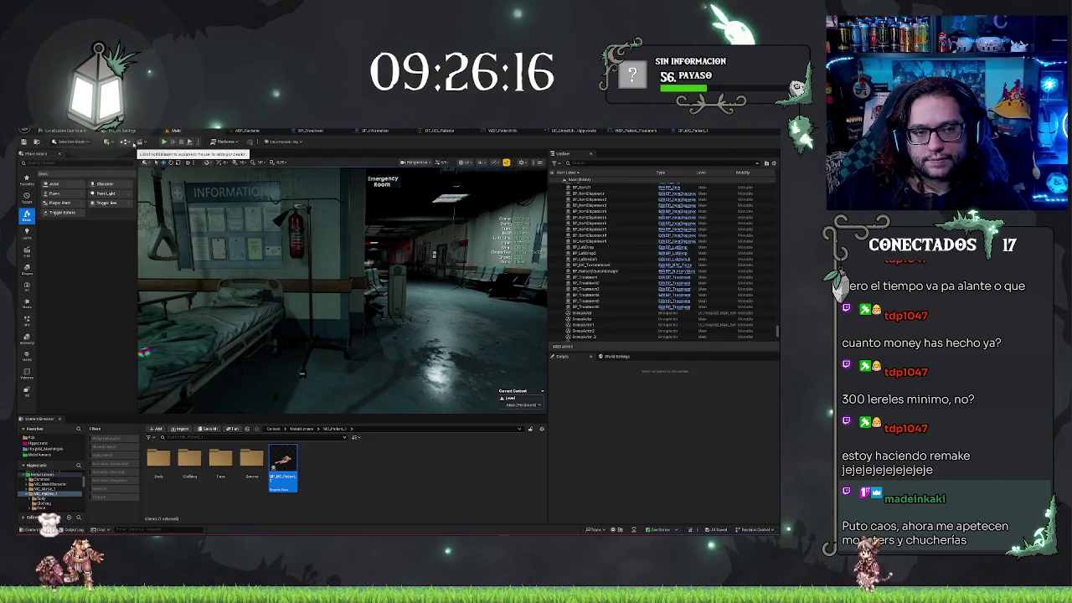
left_click(124, 143)
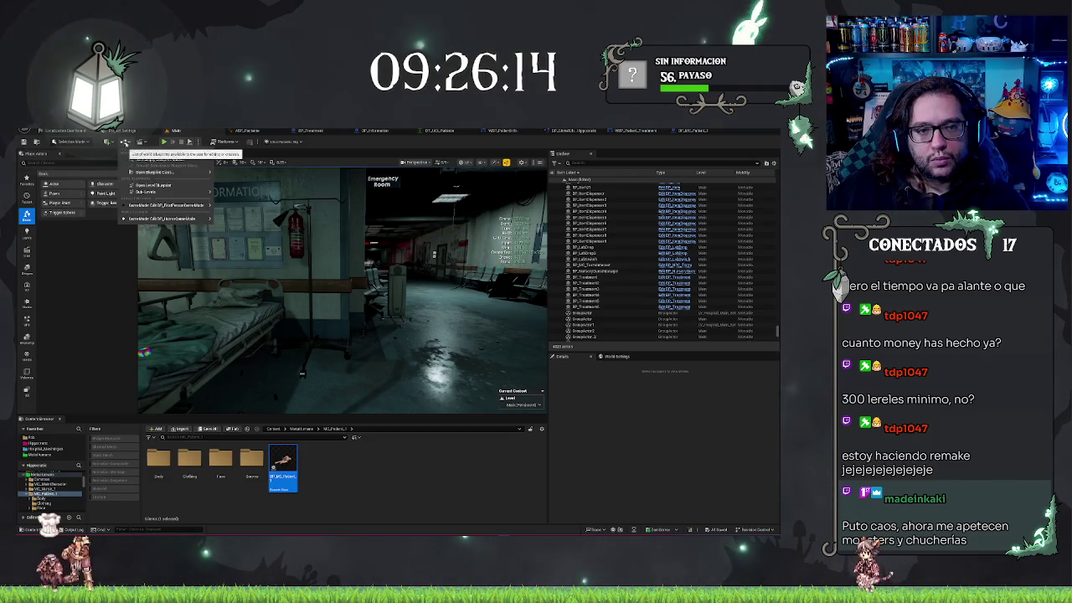
Step: In the Level Blueprint, chain BeginPlay into a Delay and Get All Actors Of Class (BP_Information)
left_click(149, 190)
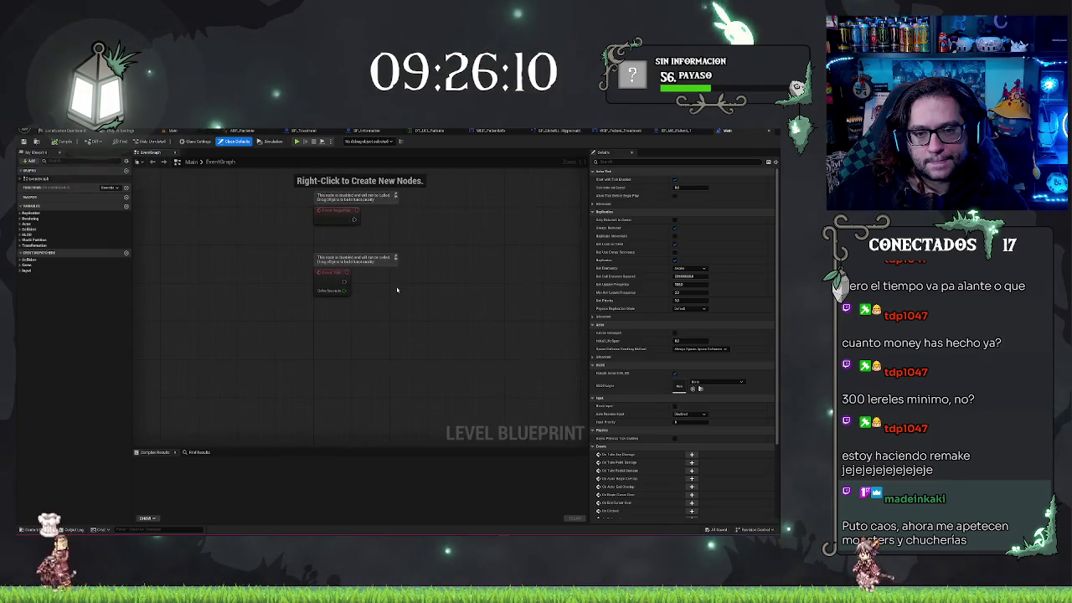
left_click_drag(262, 272, 312, 274)
type("delay")
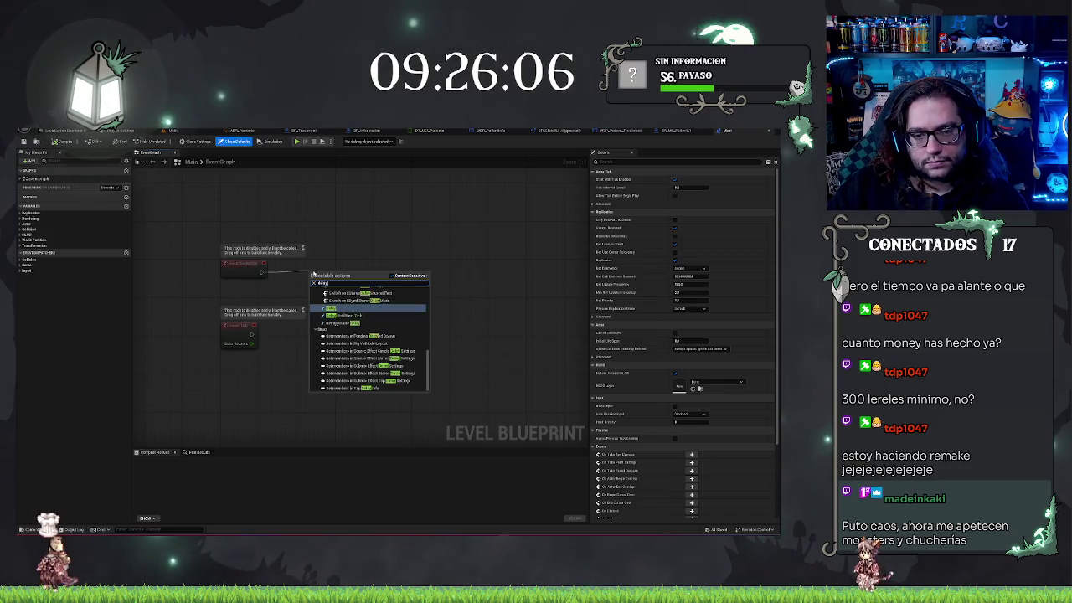
key("Return")
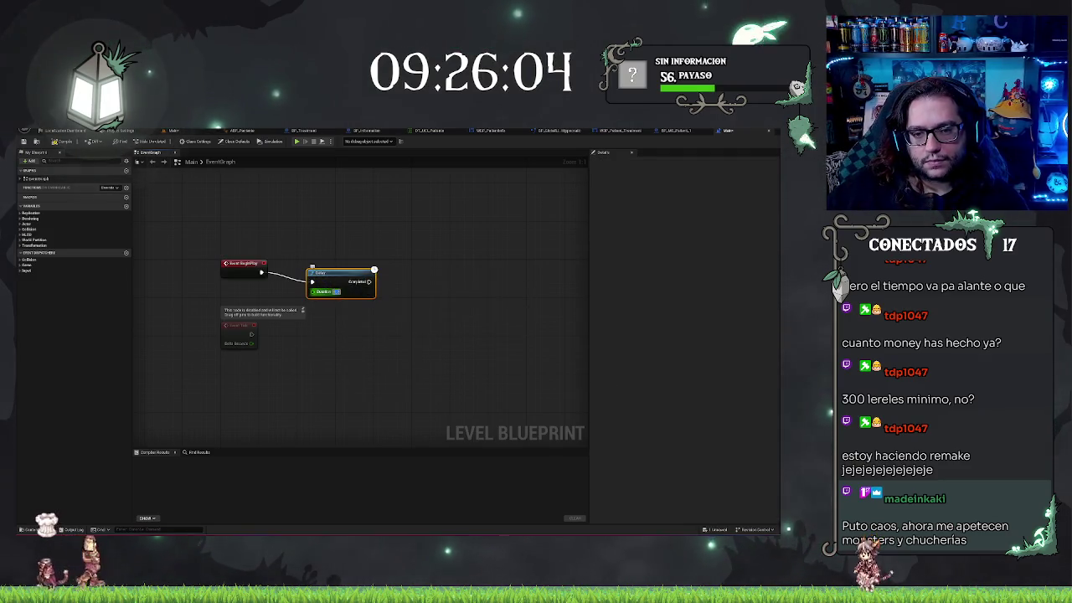
left_click_drag(366, 283, 390, 285)
type("get all actors")
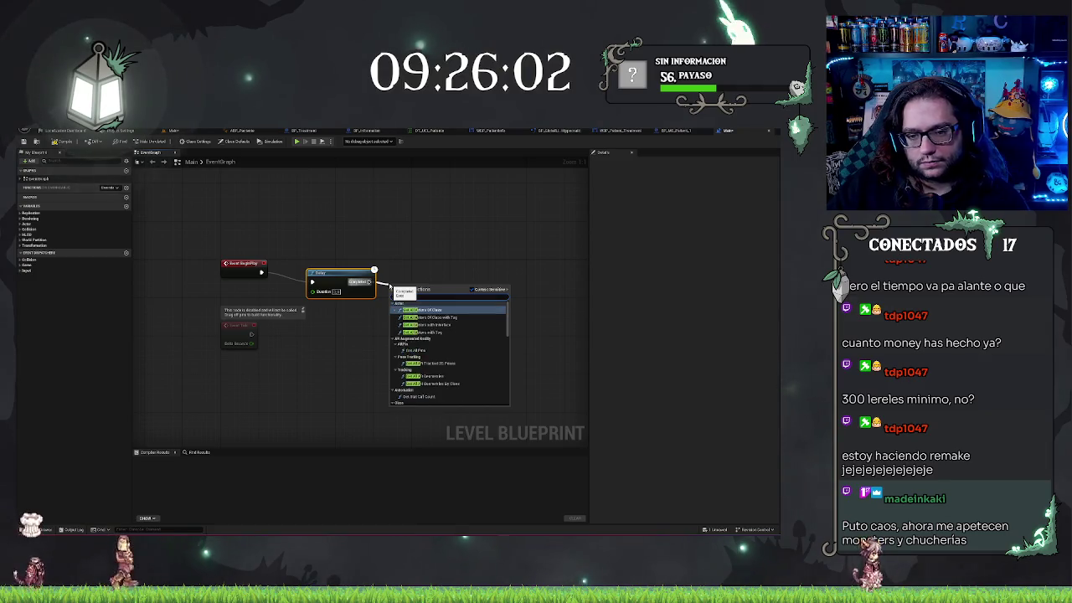
key("Return")
left_click(416, 311)
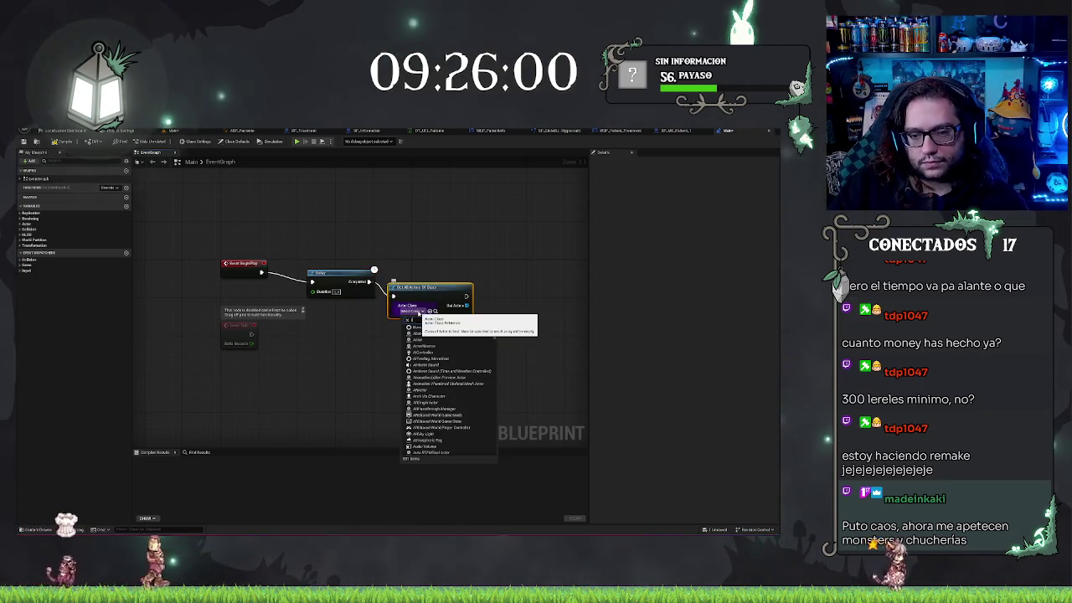
left_click(430, 286)
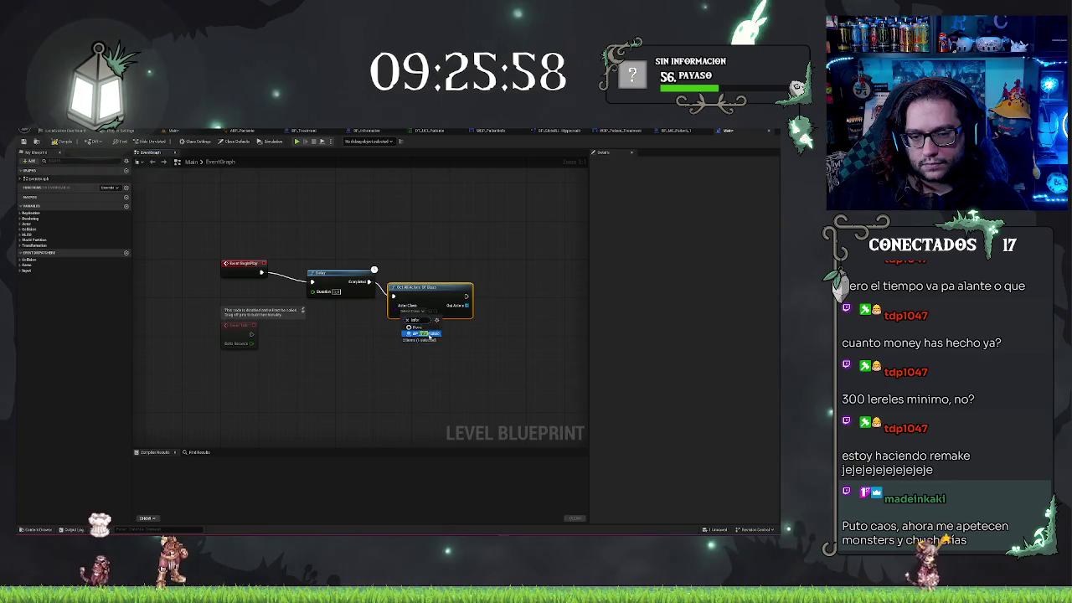
left_click(332, 278)
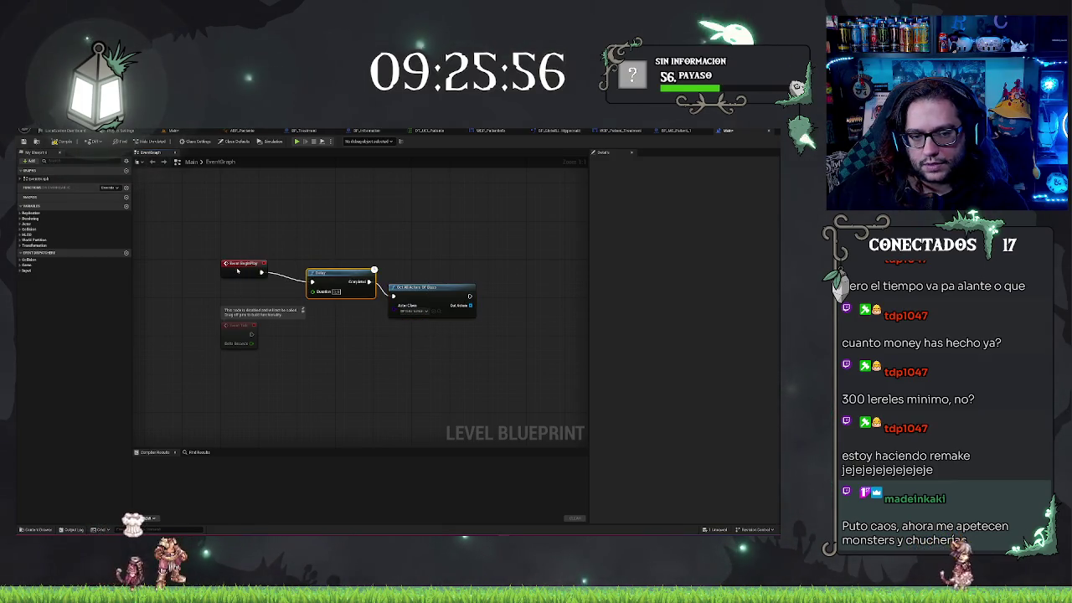
key("ctrl+z")
key("ctrl+z")
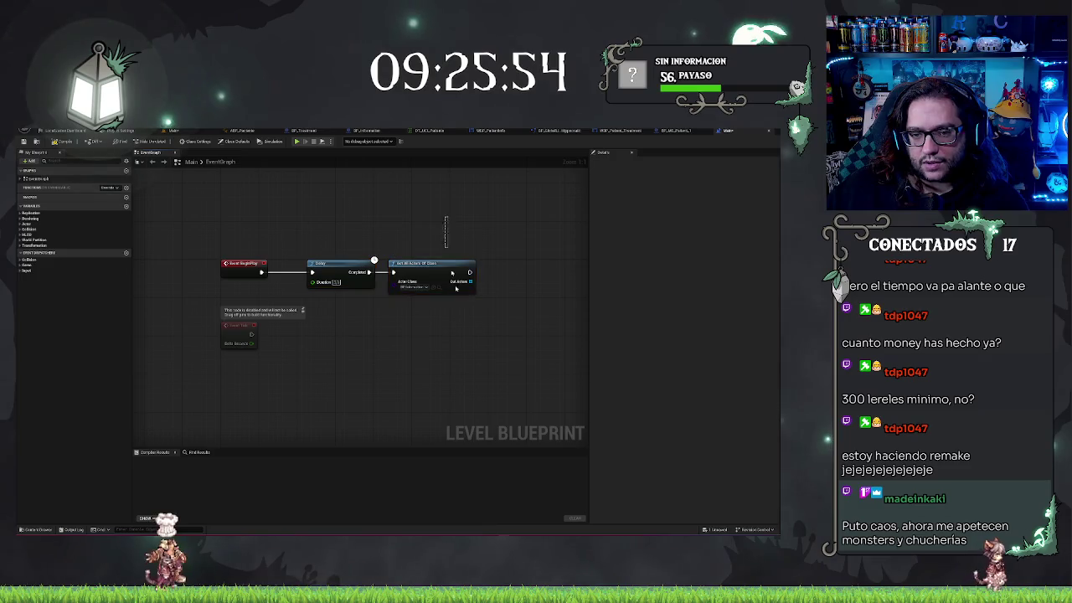
Step: Loop over the found actors with For Each Loop and call Spawn Patients on each element
mouse_move(511, 301)
left_mouse_down()
mouse_move(437, 310)
mouse_move(432, 292)
left_mouse_up()
type("for")
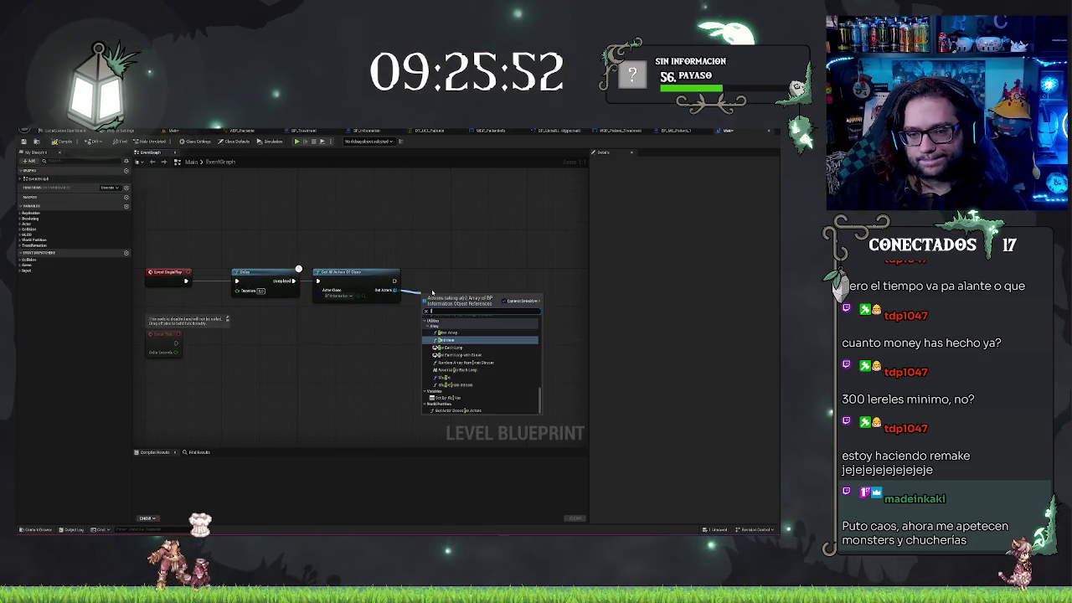
type(" each")
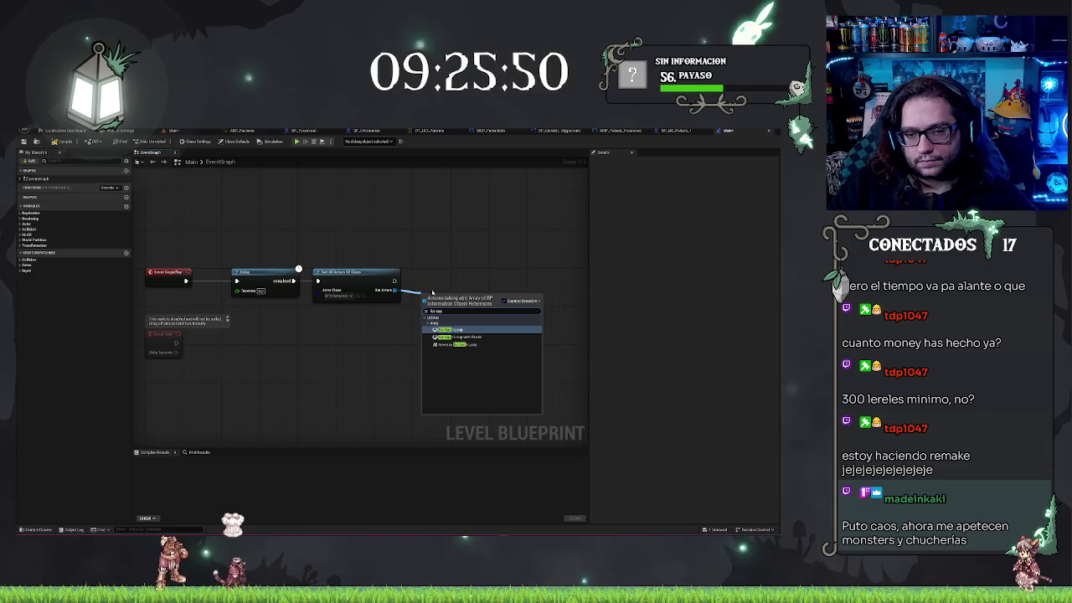
key("Return")
mouse_move(453, 296)
left_mouse_down()
mouse_move(457, 272)
mouse_move(502, 290)
left_mouse_up()
type("spawn")
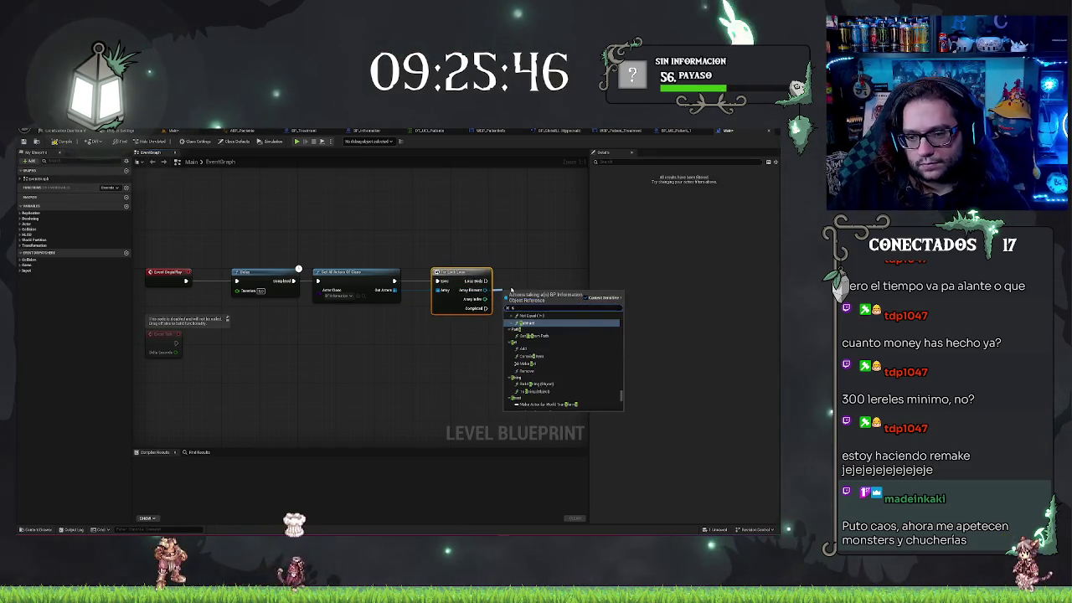
key("Return")
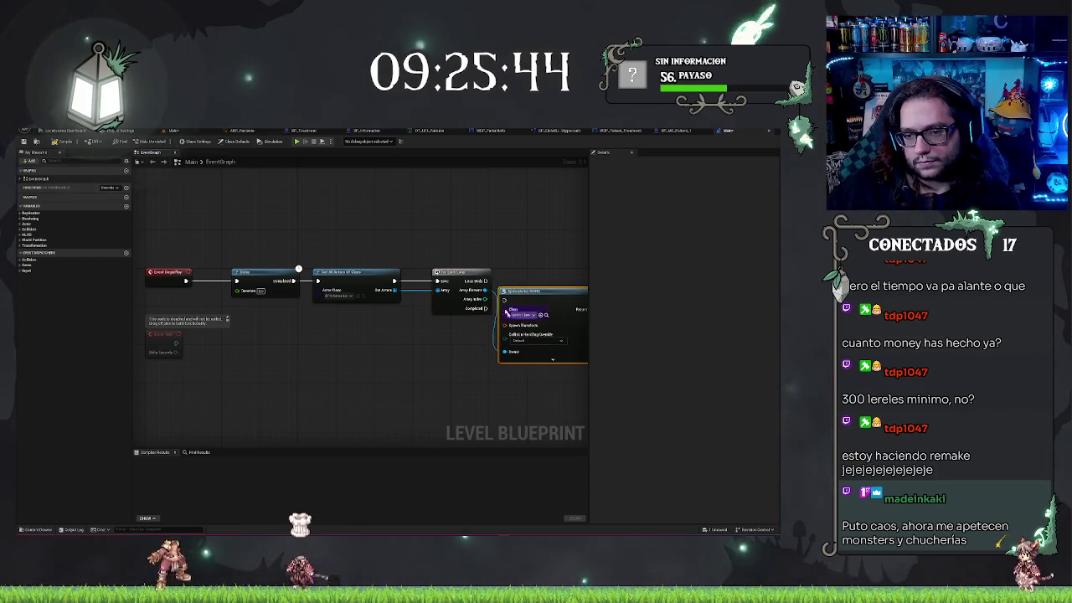
key("ctrl+z")
left_click_drag(487, 289, 510, 289)
type("spawn")
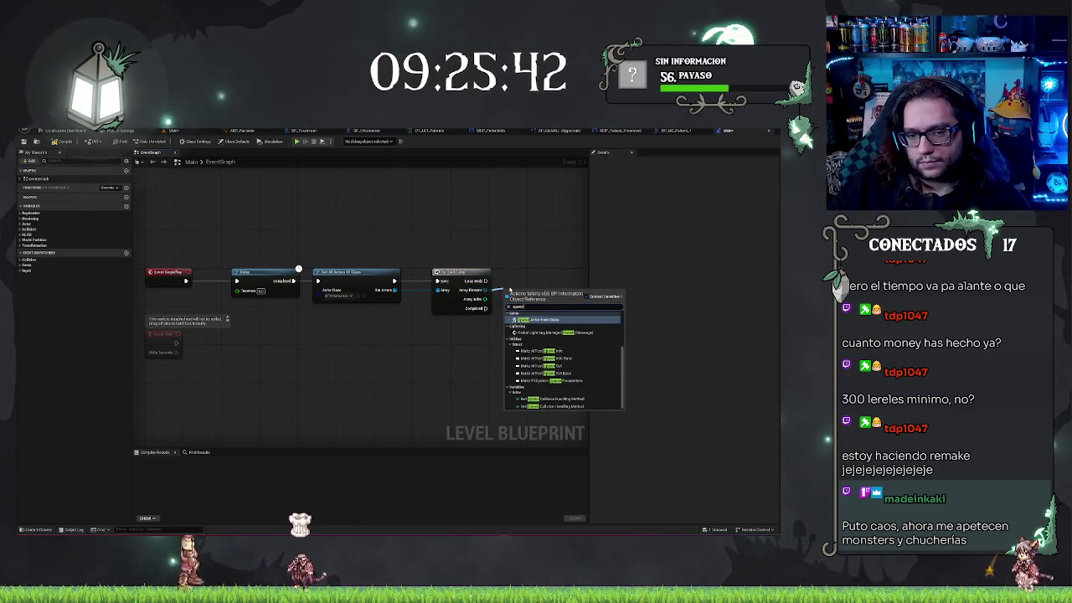
scroll(535, 352, "up", 3)
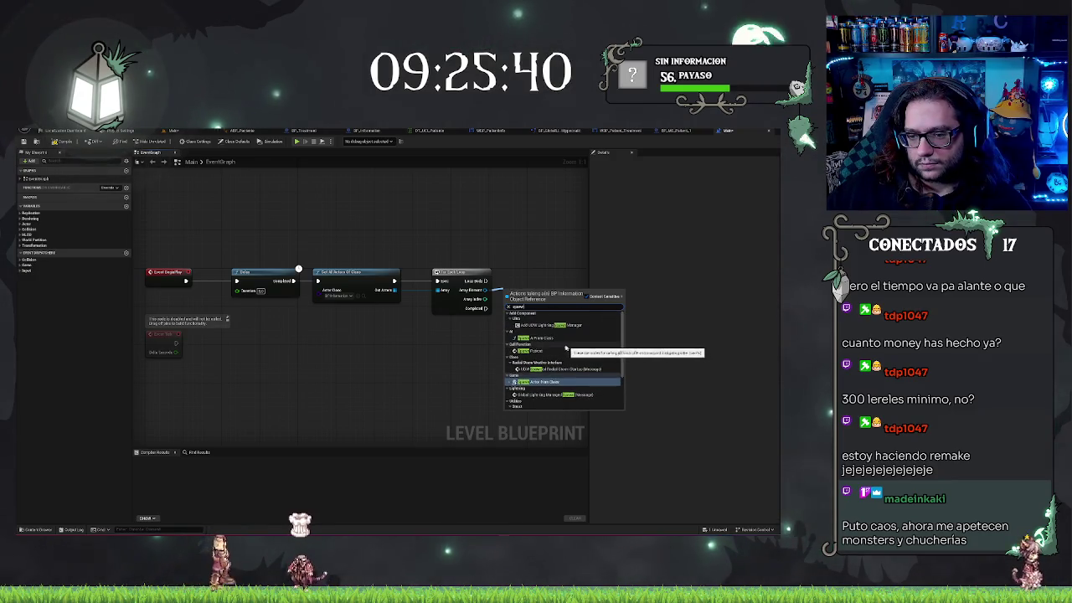
left_click(536, 352)
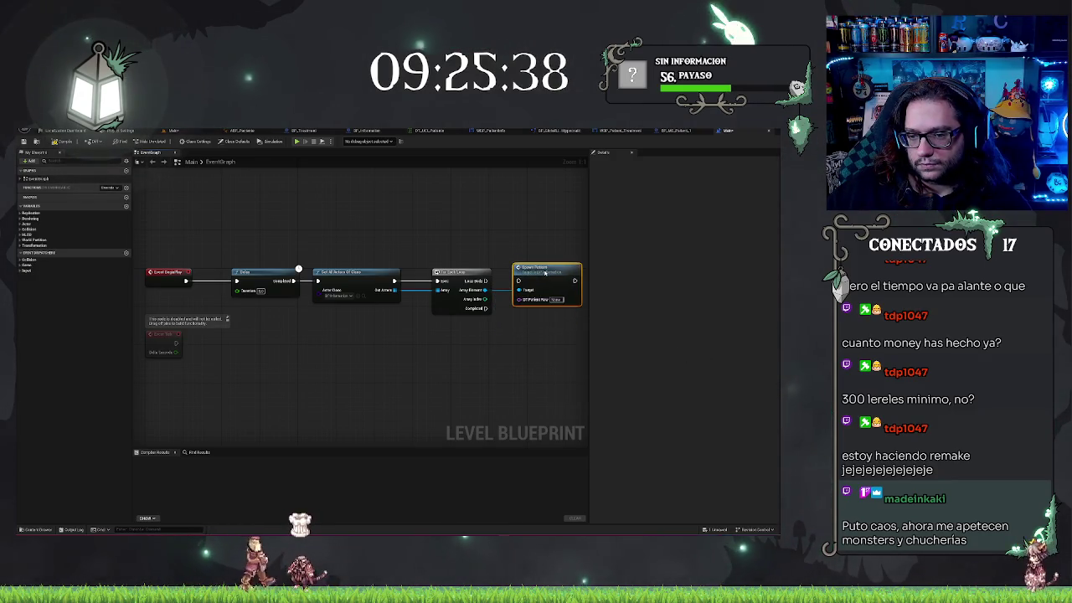
left_click_drag(537, 272, 535, 274)
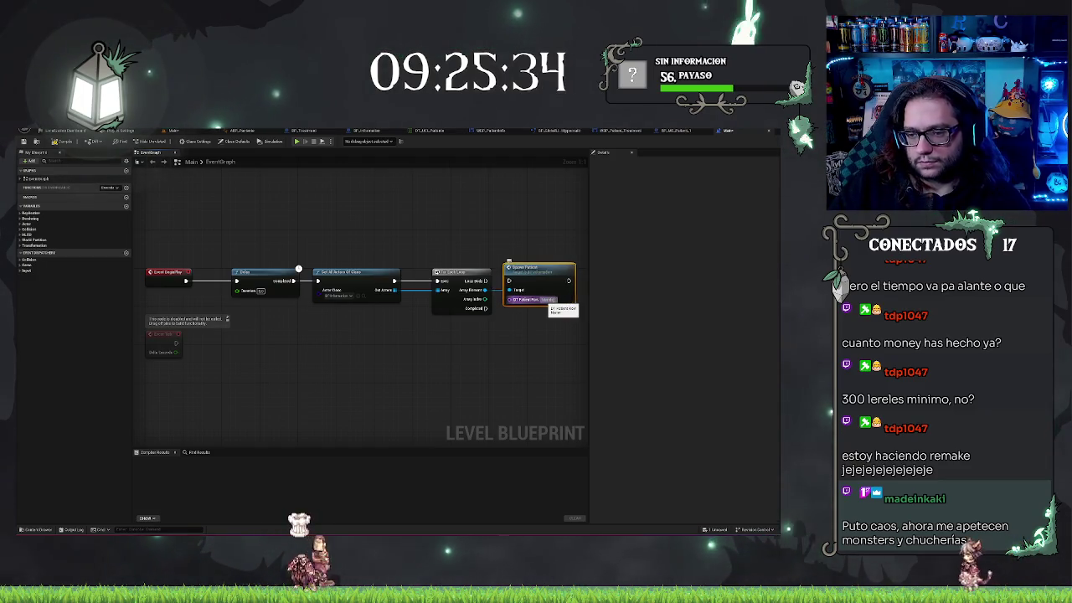
Step: Rename the patient data table row to 'Mendigo' and go back to the Main level
left_click(432, 133)
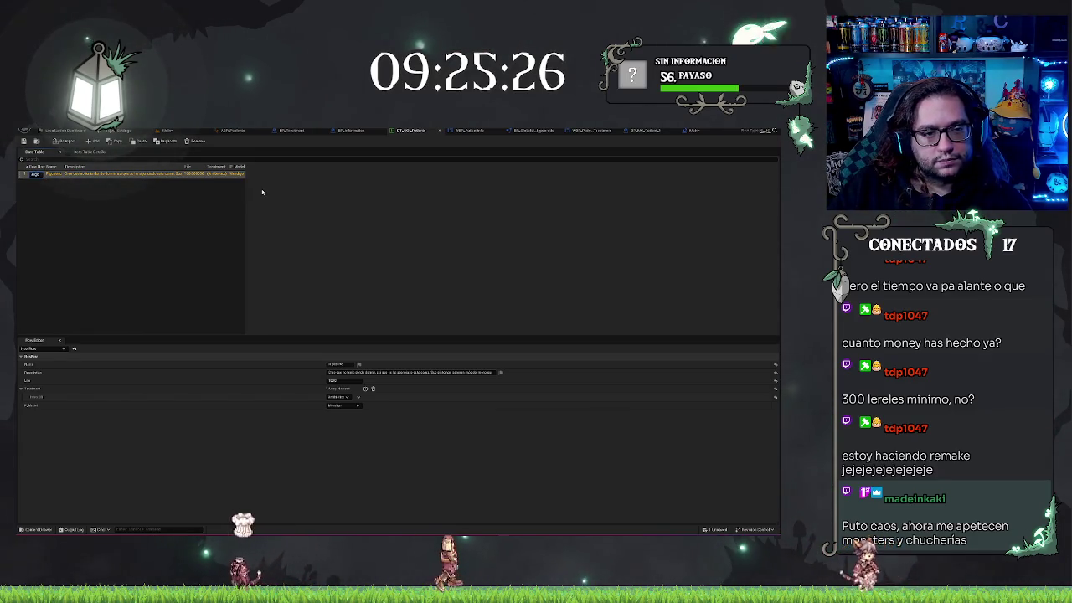
type("Mendigo")
key("Return")
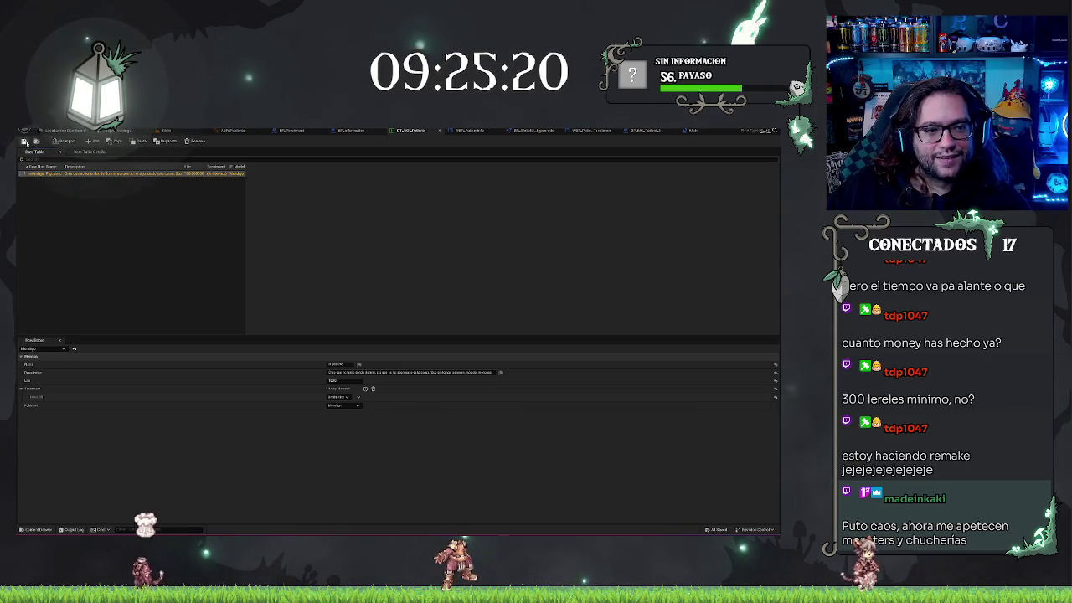
left_click(692, 131)
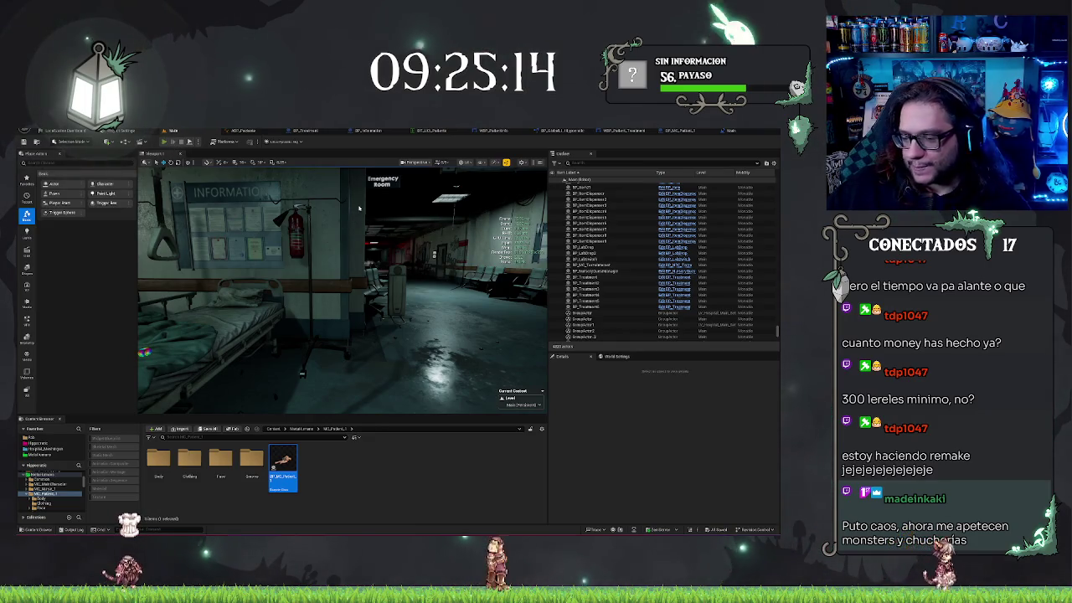
Step: Play-test the level, walking through the door and red corridor to the ward's hospital beds
key("alt+p")
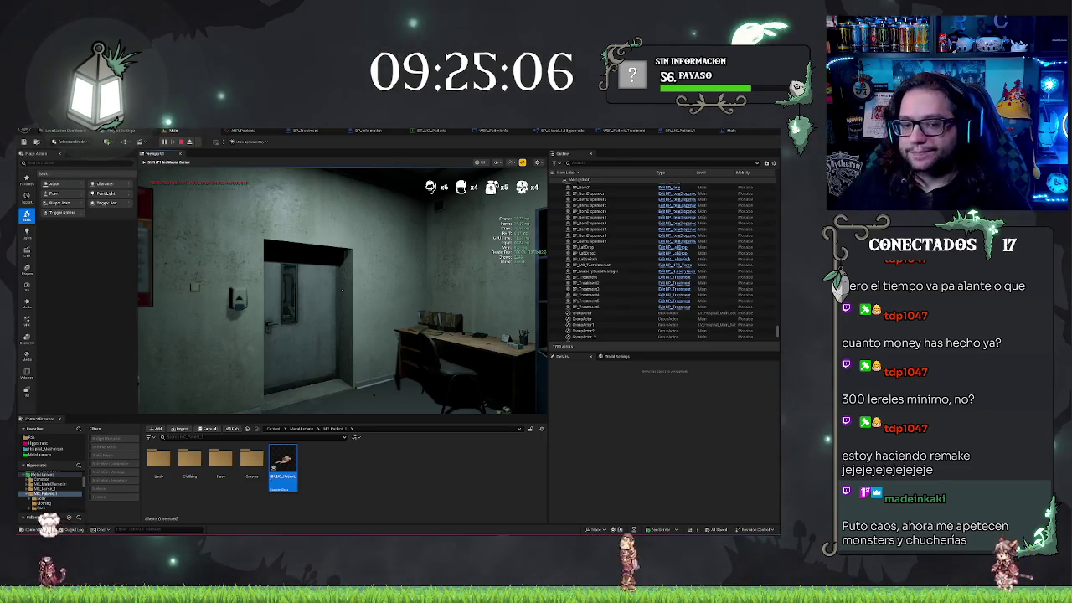
key("w")
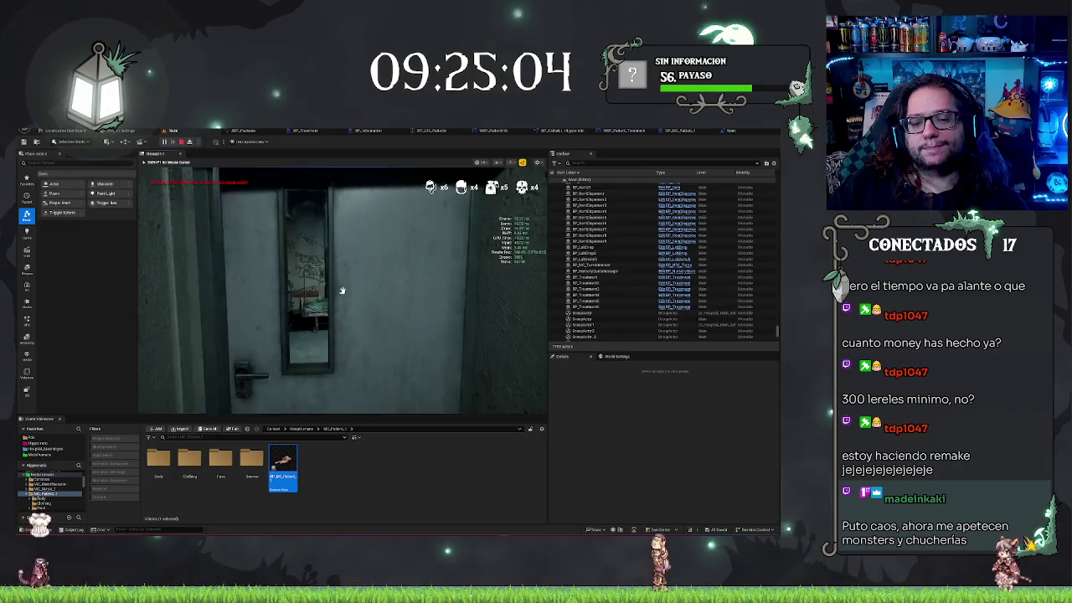
left_click(342, 290)
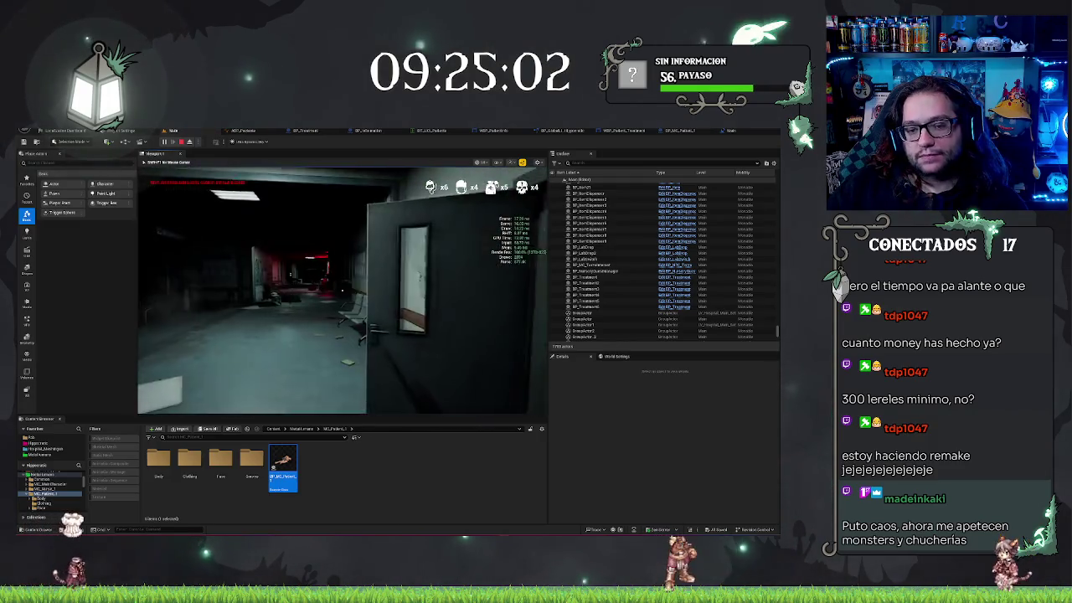
key("w")
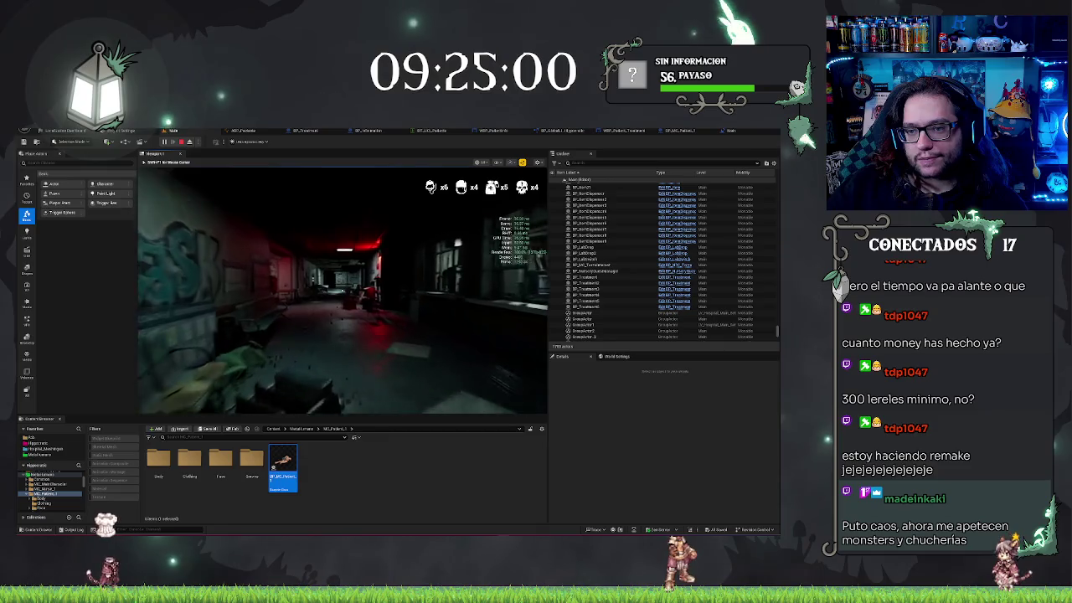
key("w")
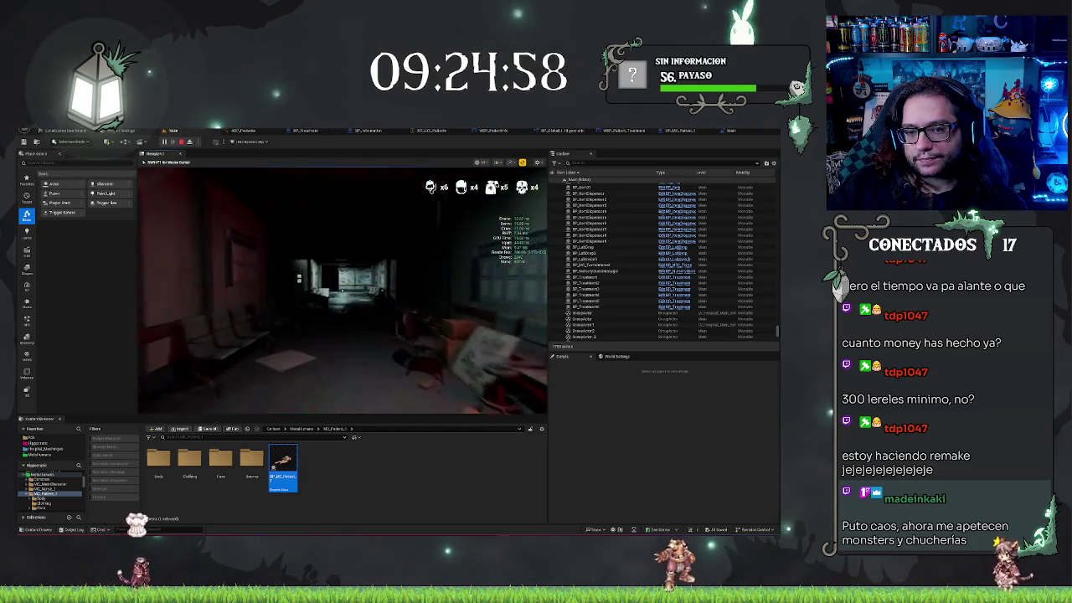
key("w")
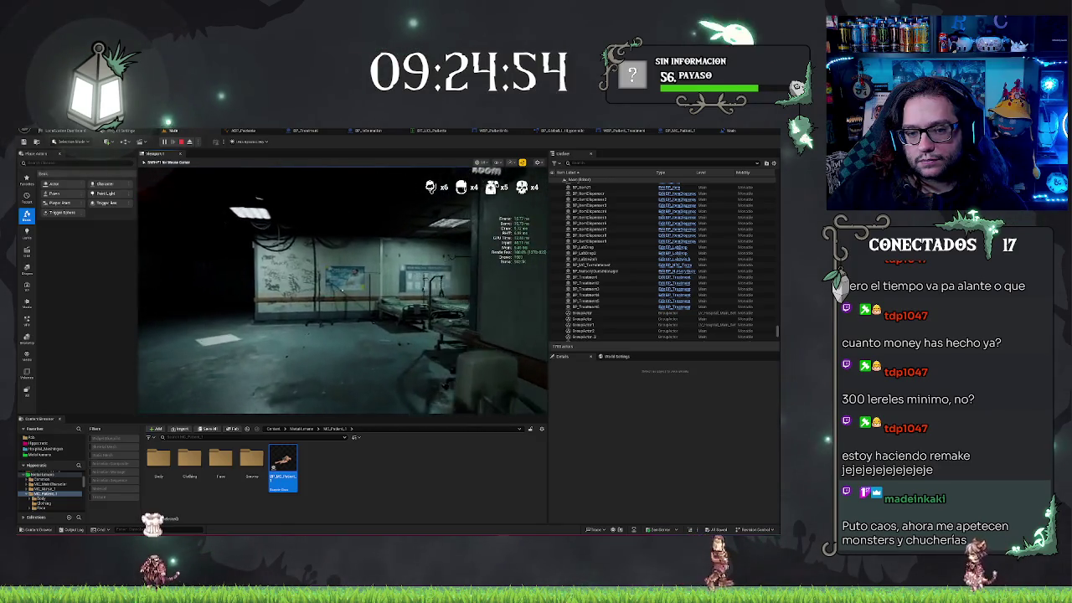
key("w")
key("w")
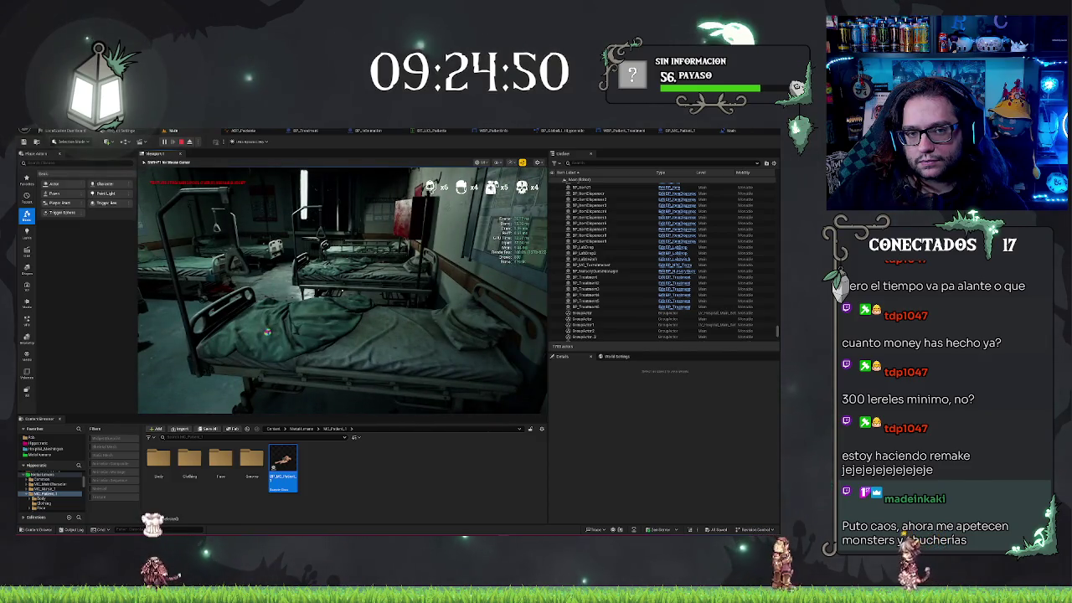
key("w")
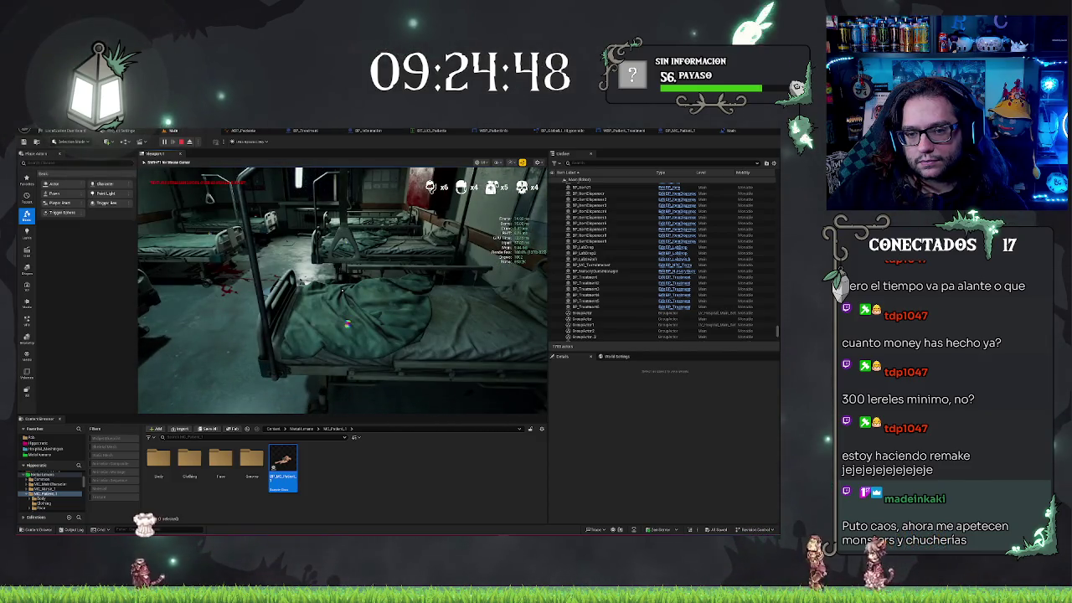
key("w")
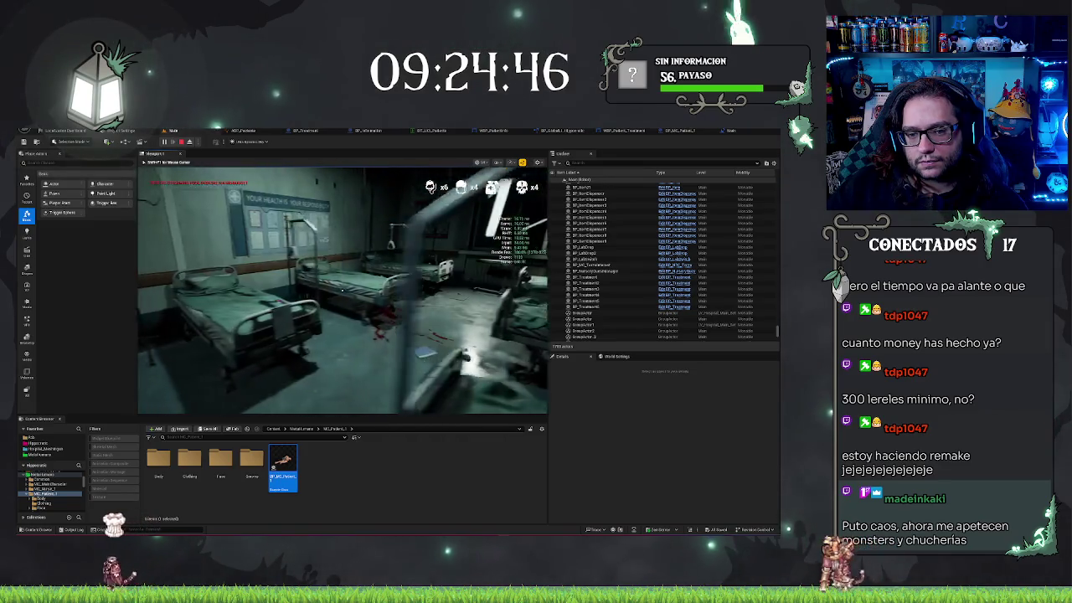
key("w")
key("w")
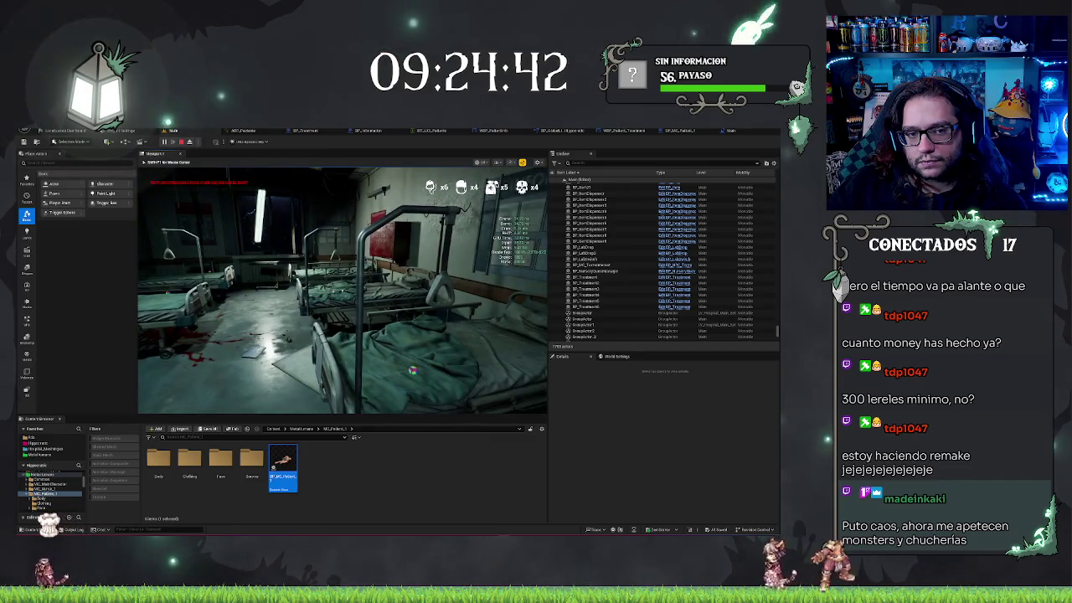
key("F8")
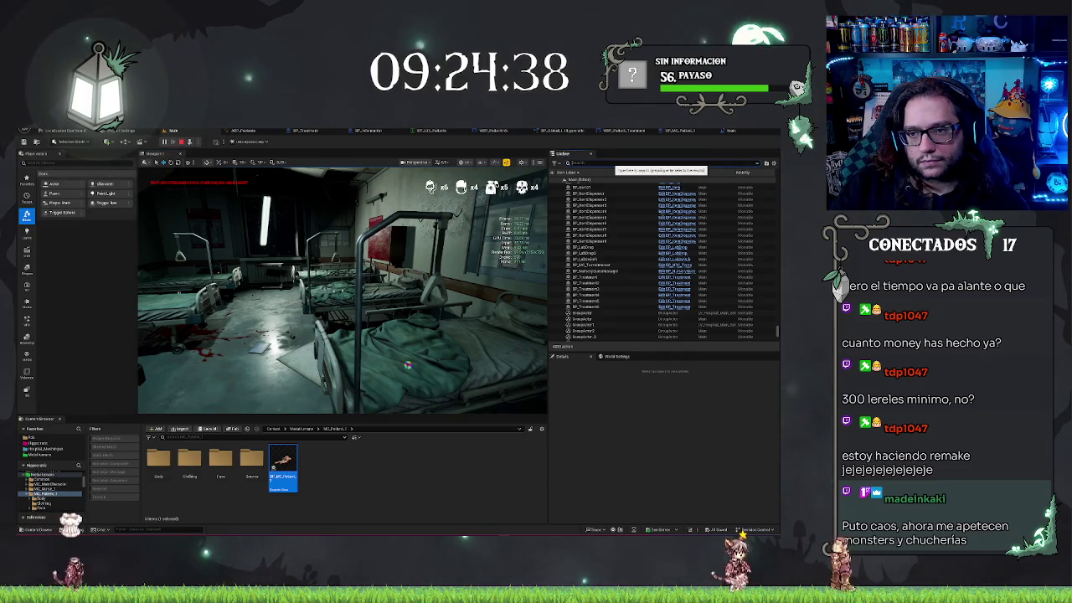
Step: Filter the Outliner for decals and end the play-in-editor session with Esc
type("ro")
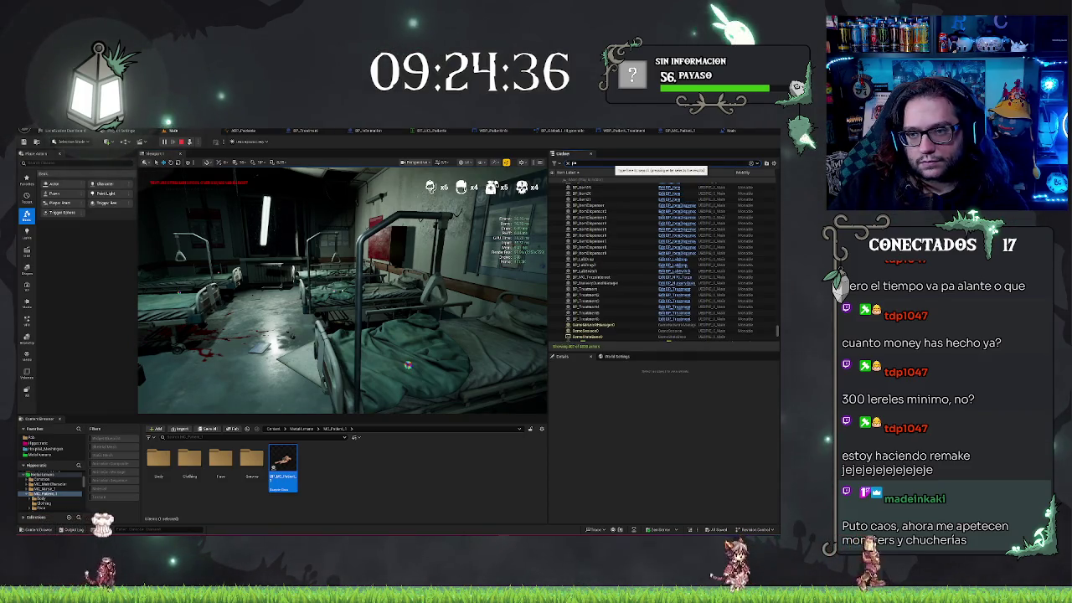
type("u")
key("BackSpace")
type("ud")
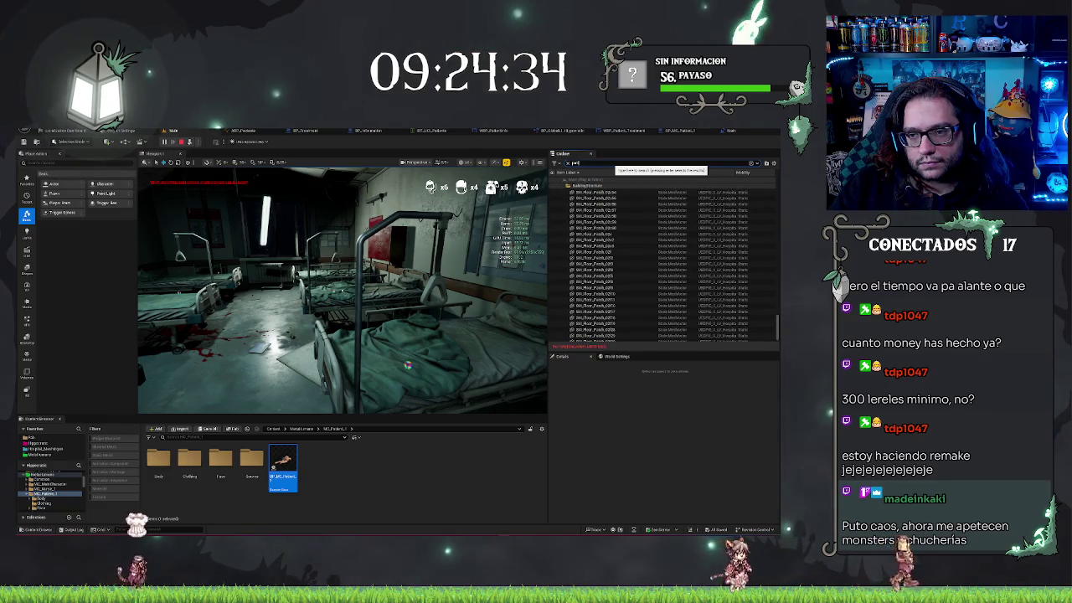
type("l")
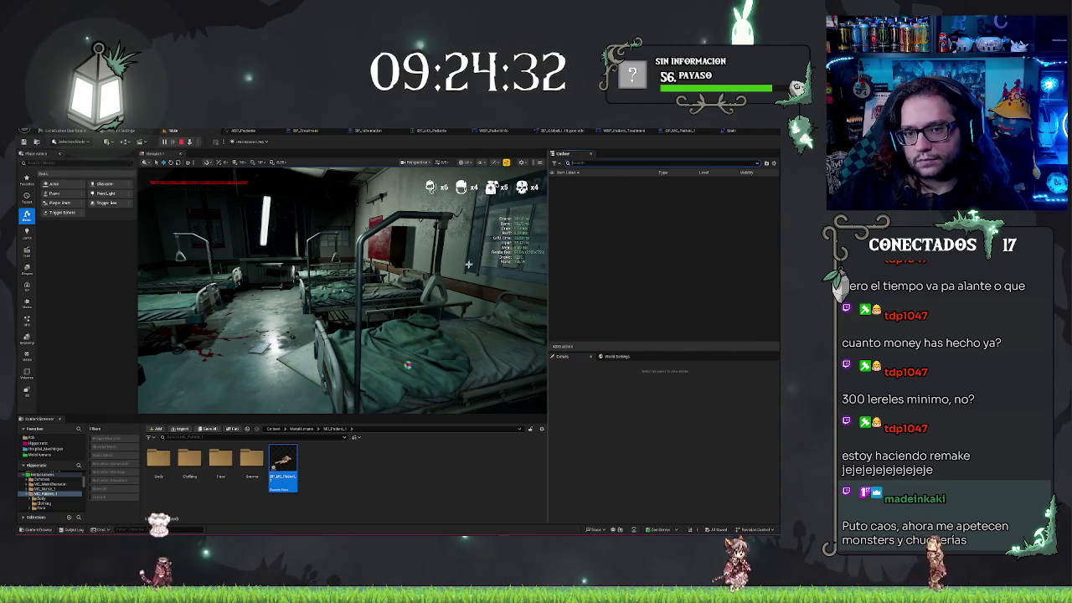
type("decal")
key("Escape")
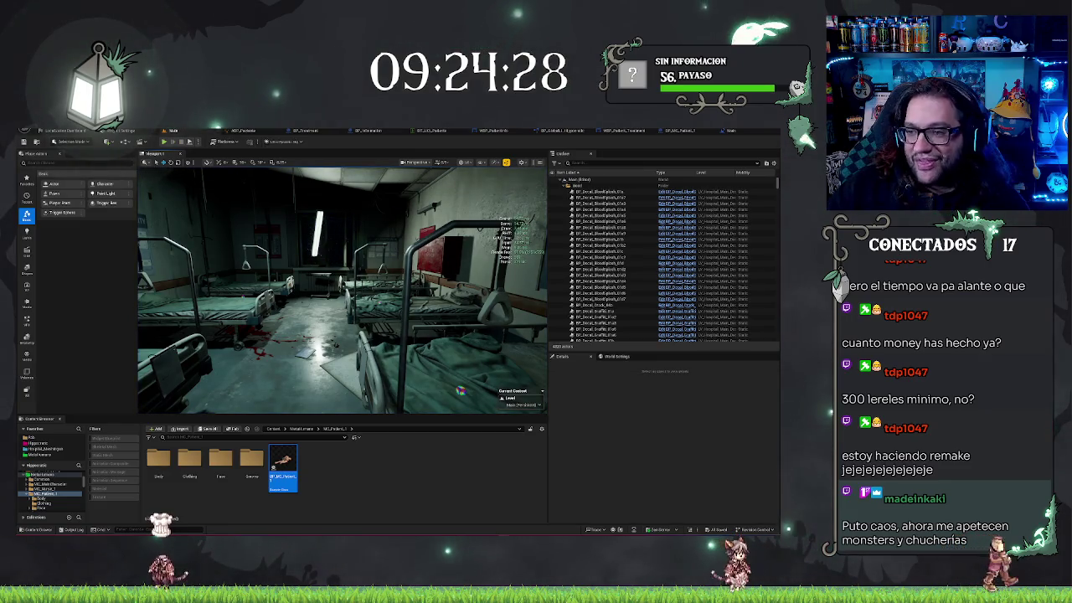
Step: Tick Hidden in Game on BP_Information's StaticMesh, then compile the Main level blueprint
left_click(725, 132)
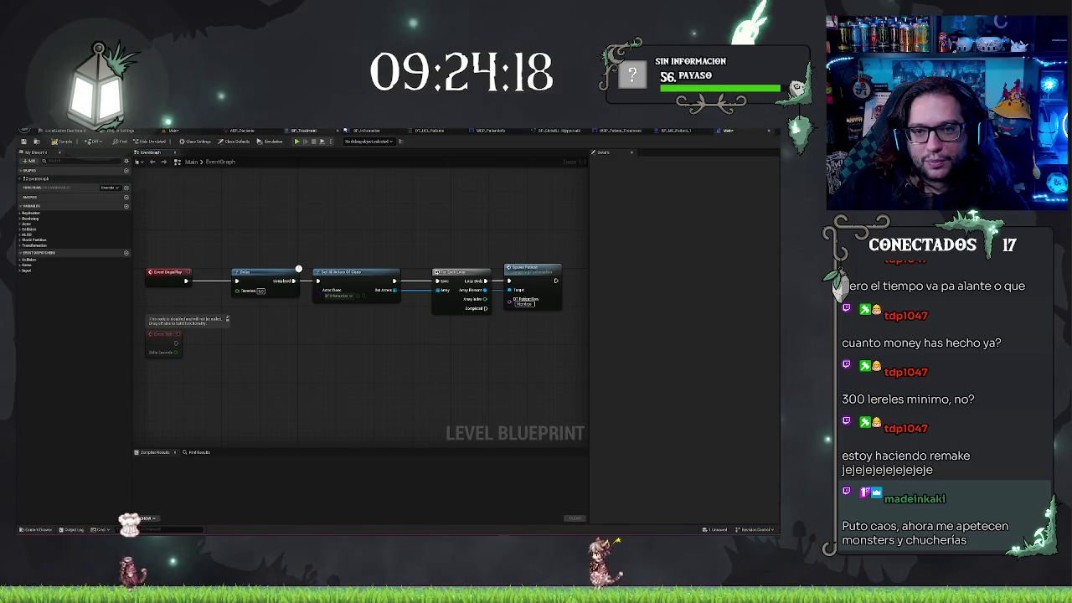
left_click(354, 131)
left_click(76, 197)
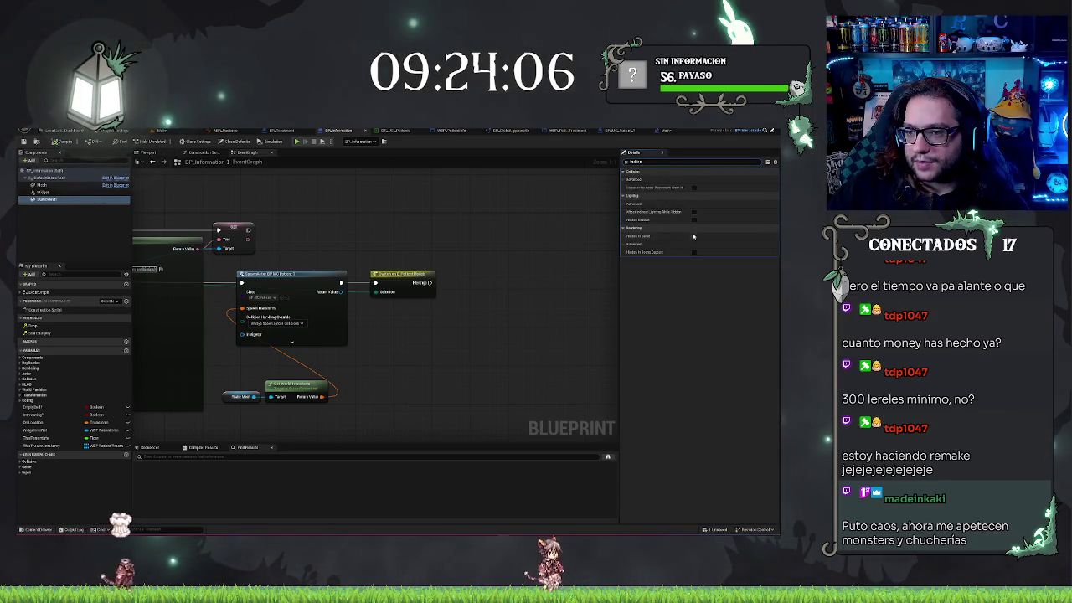
left_click(693, 237)
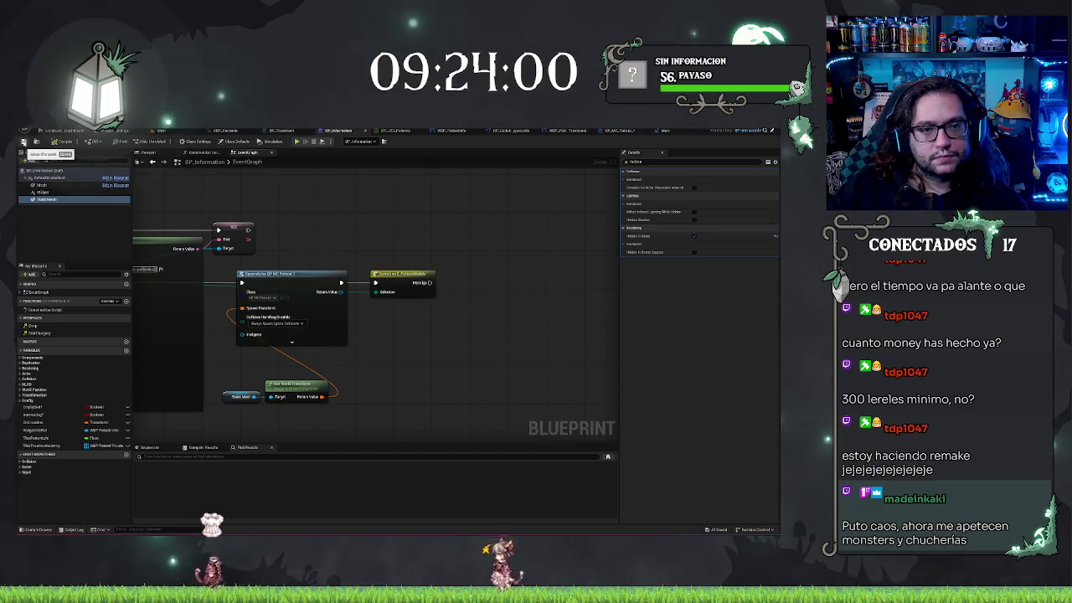
left_click(671, 131)
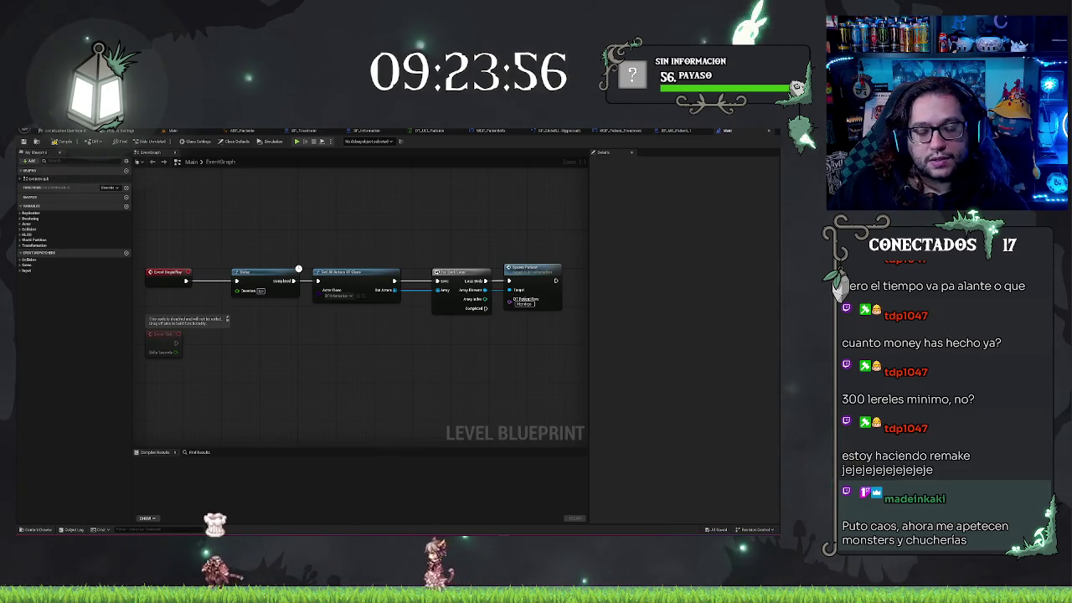
left_click(63, 141)
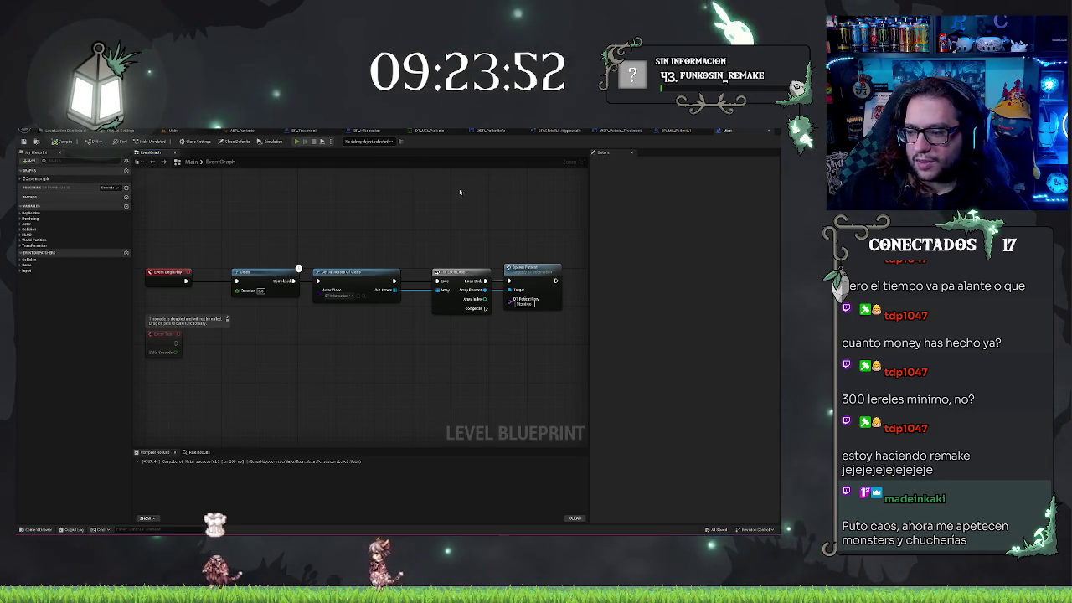
Step: Play-test the game, walking through the door into the waiting hall and toggling the console
key("alt+p")
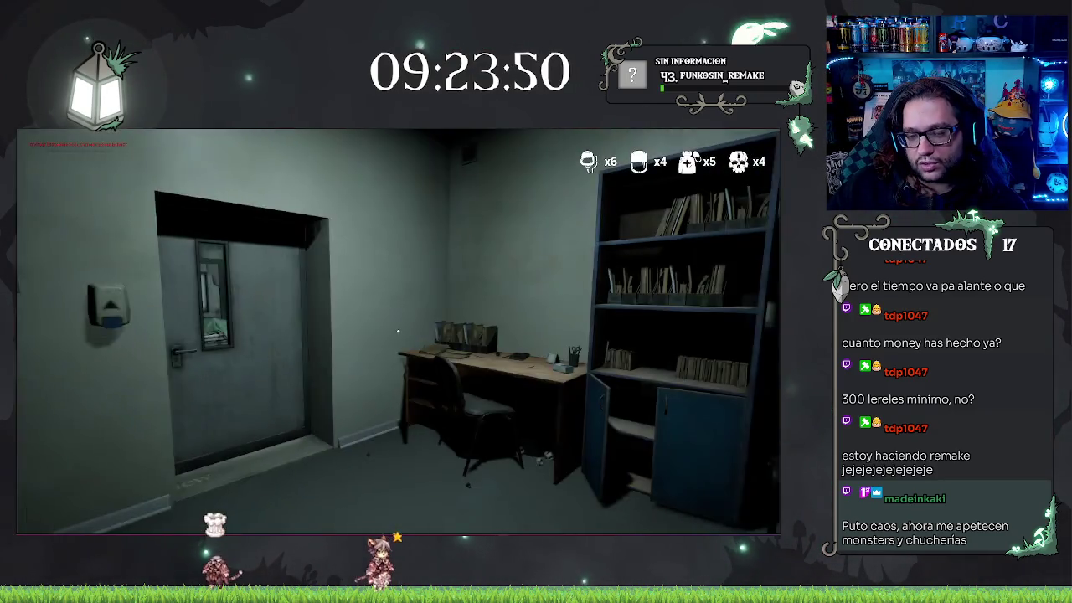
key("w")
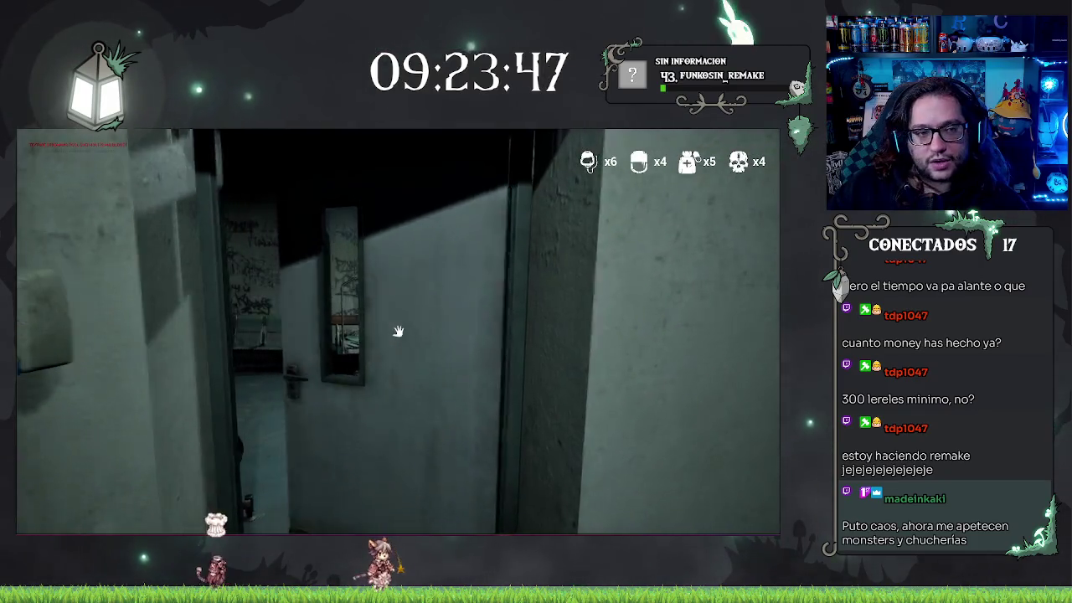
left_click(397, 330)
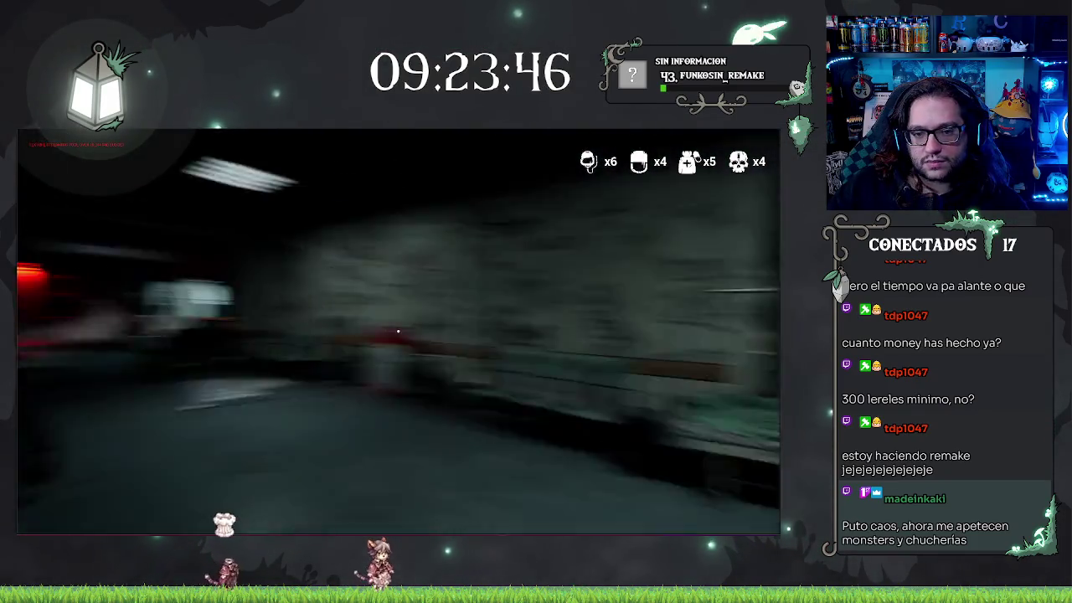
key("grave")
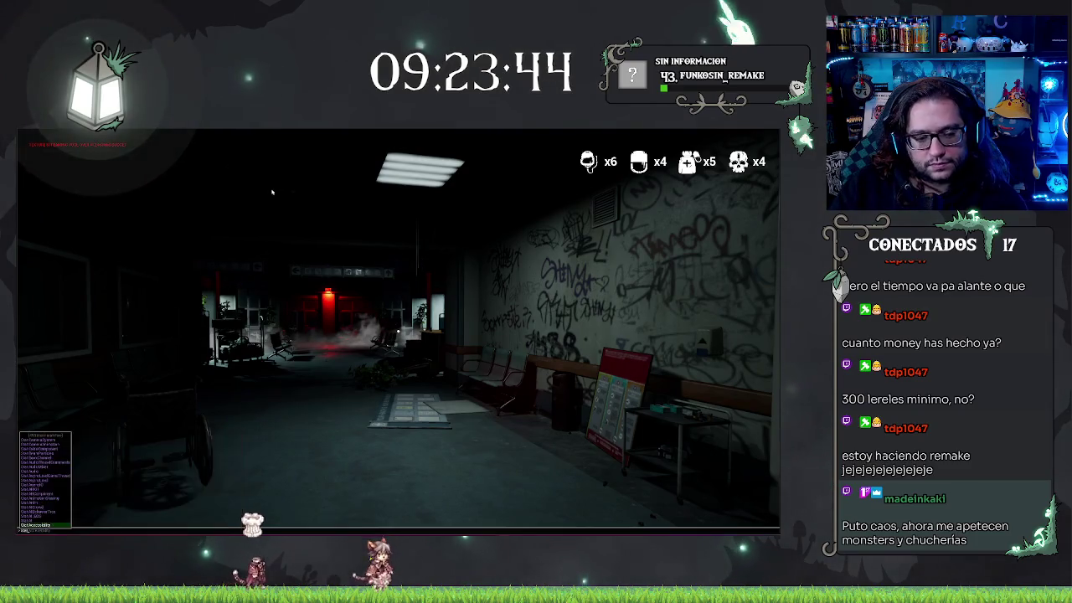
key("Escape")
key("s")
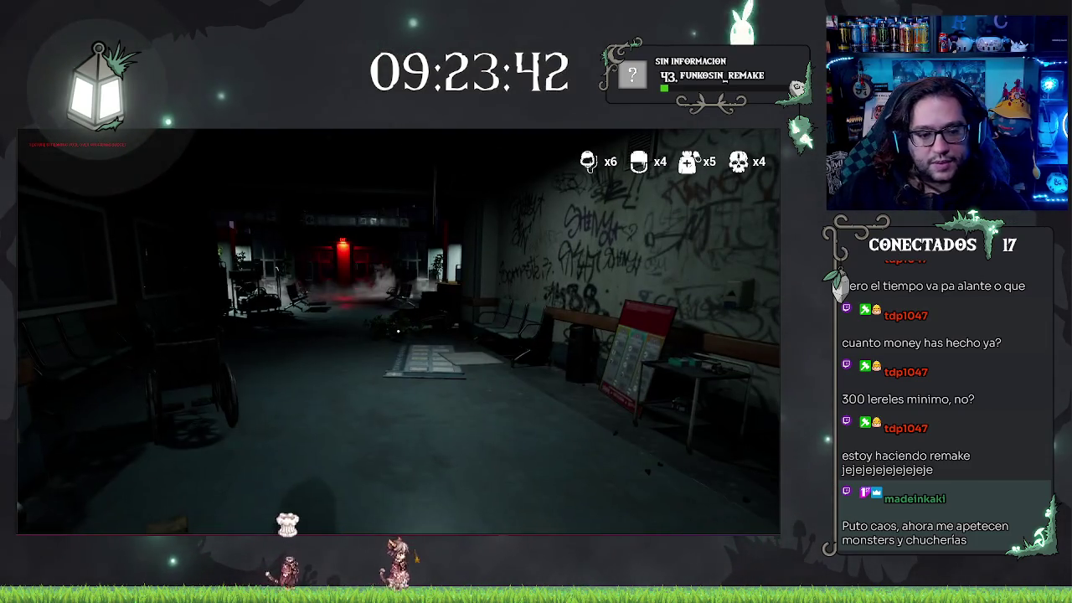
key("grave")
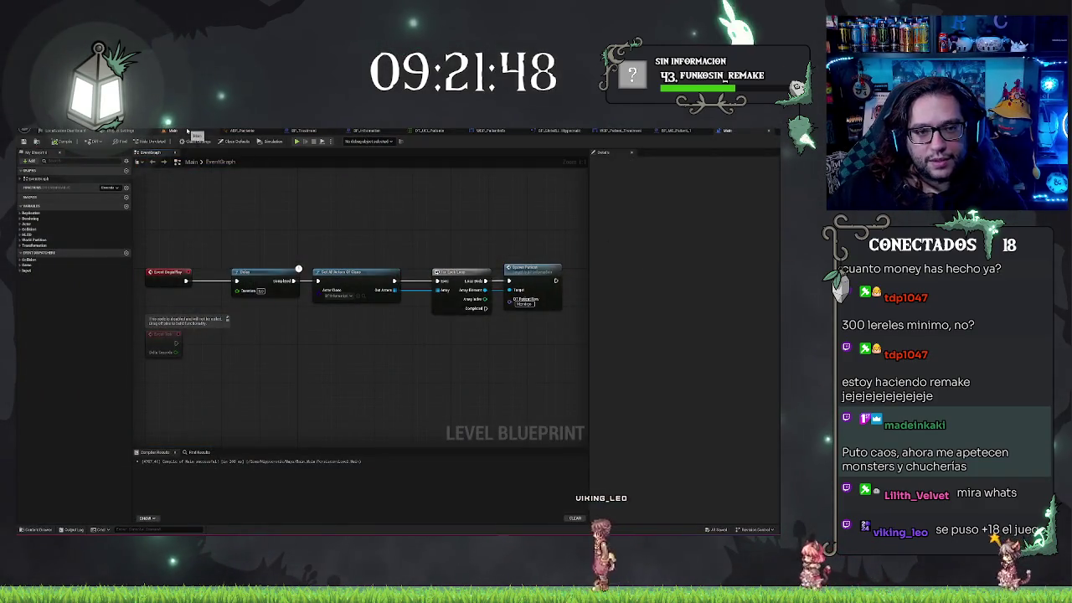
Step: Switch to the BP_Information blueprint's Event Graph with the patient spawn nodes
left_click(364, 131)
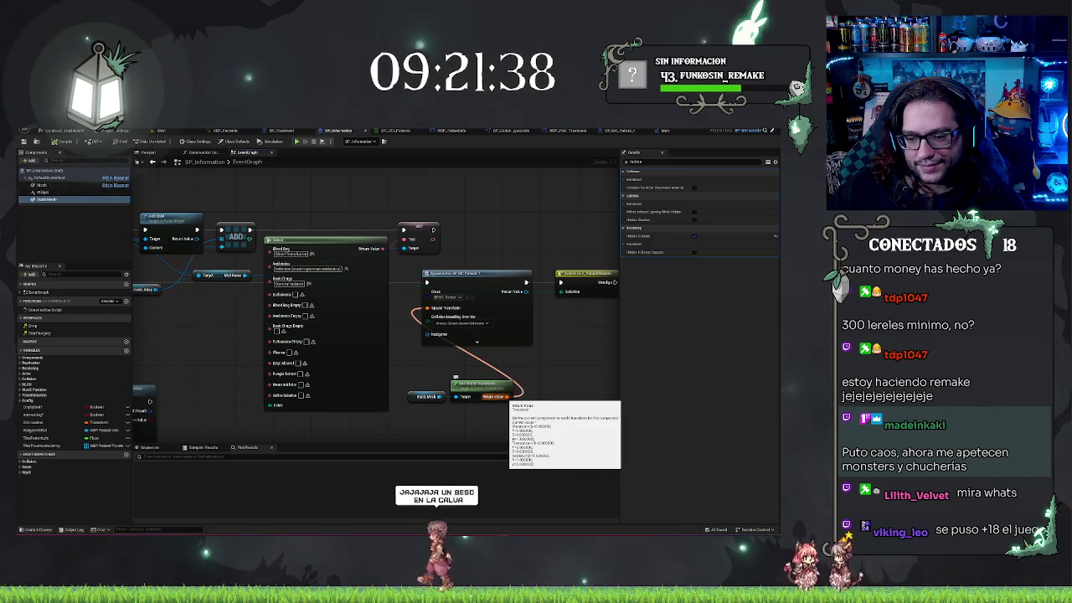
Step: Disconnect the world transform wire and split the mesh's world transform into location, rotation and scale
left_click(508, 398, "alt")
right_click(507, 397)
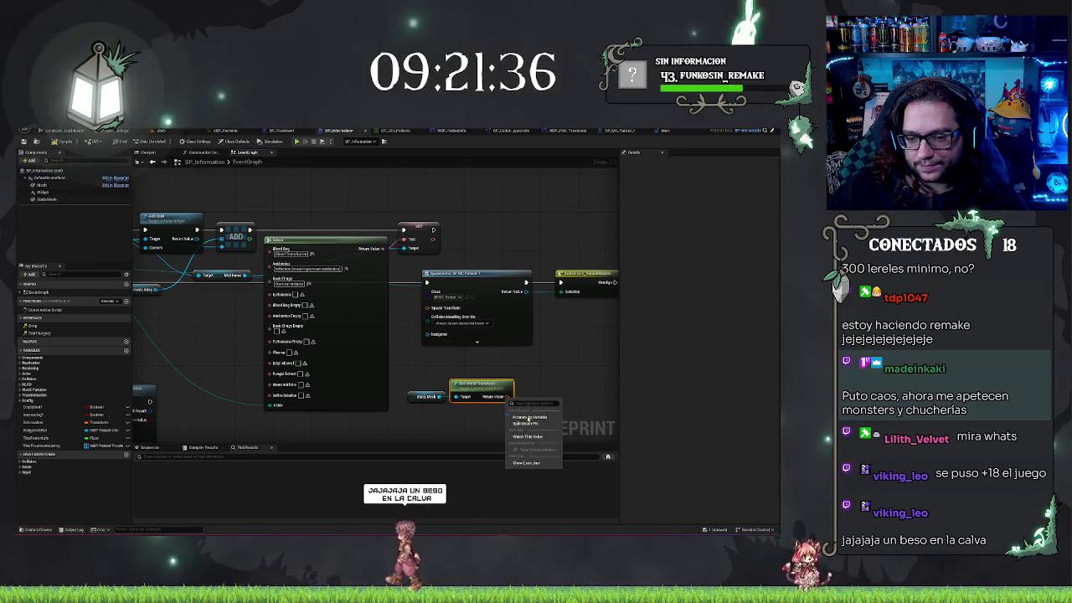
left_click(531, 424)
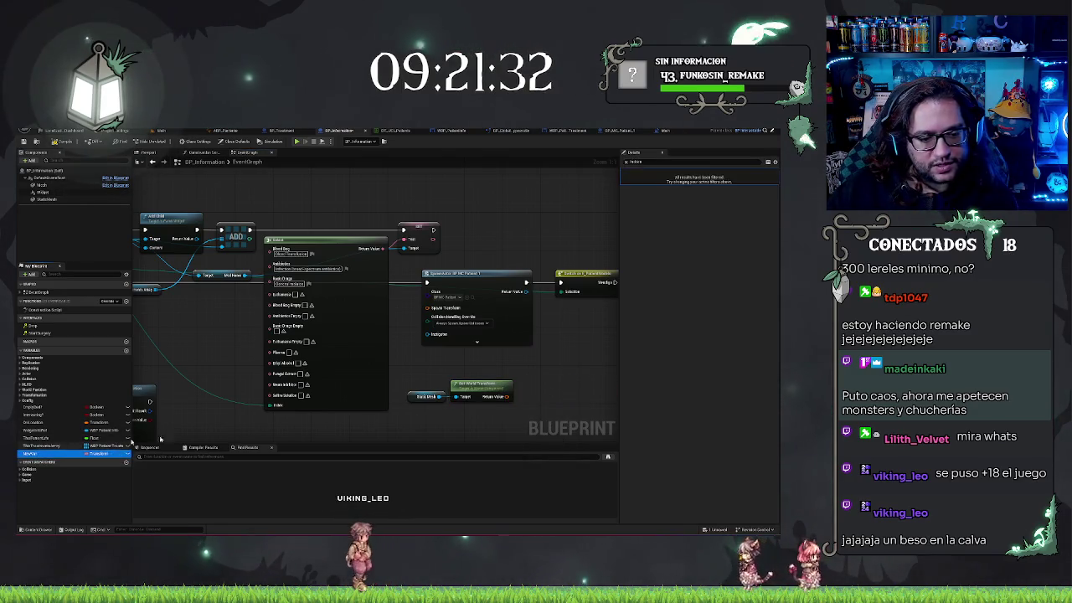
key("ctrl+z")
right_click(503, 398)
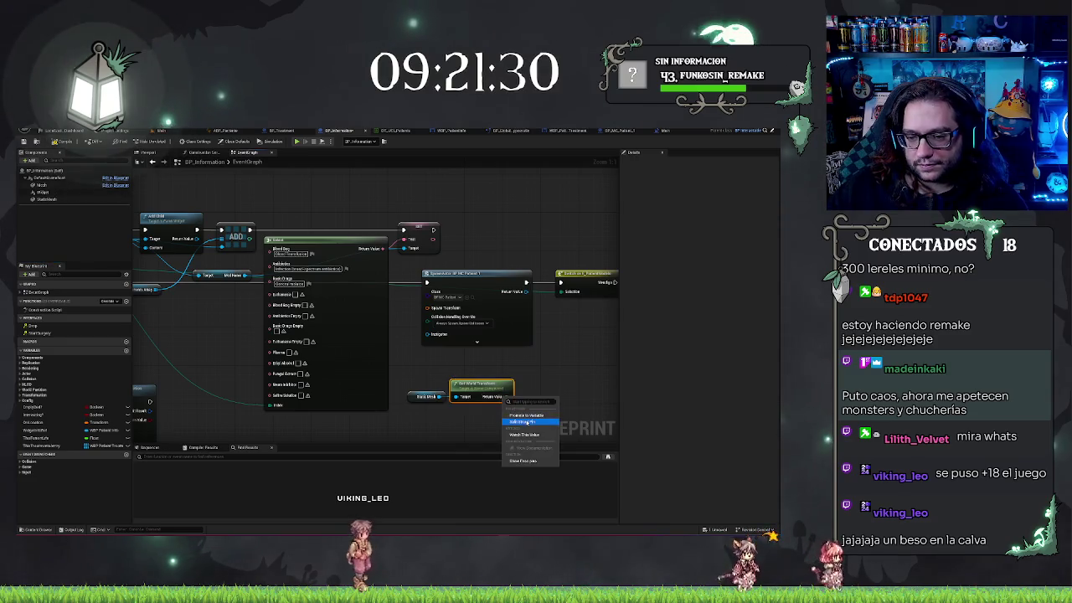
left_click(521, 421)
Step: Split the Spawn Transform pin and wire world location and rotation into it, leaving scale unlinked
right_click(437, 309)
left_click(469, 330)
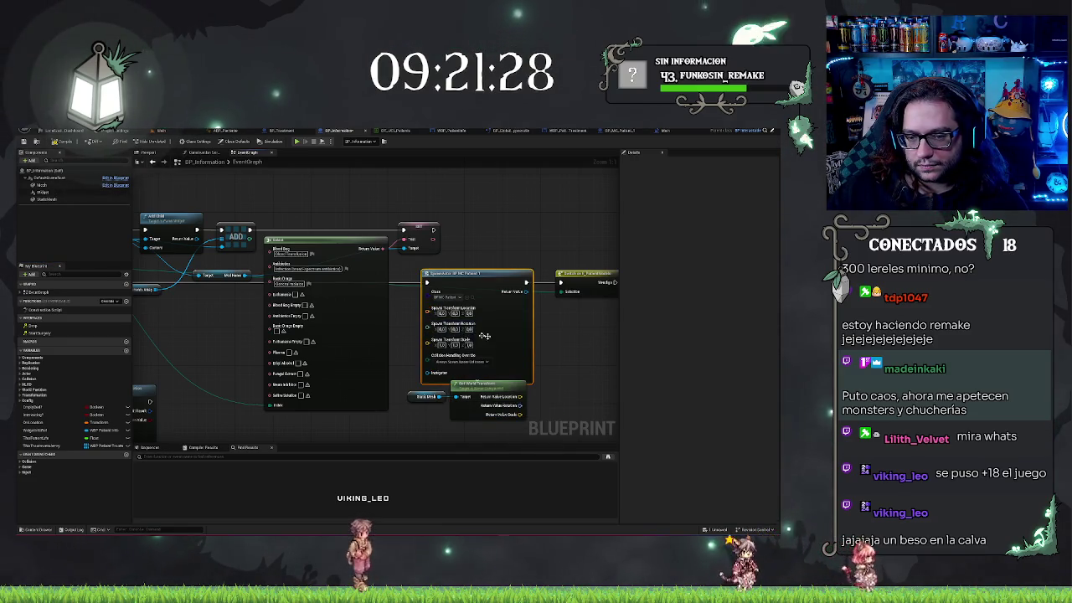
left_click_drag(520, 396, 433, 310)
left_click_drag(520, 405, 430, 324)
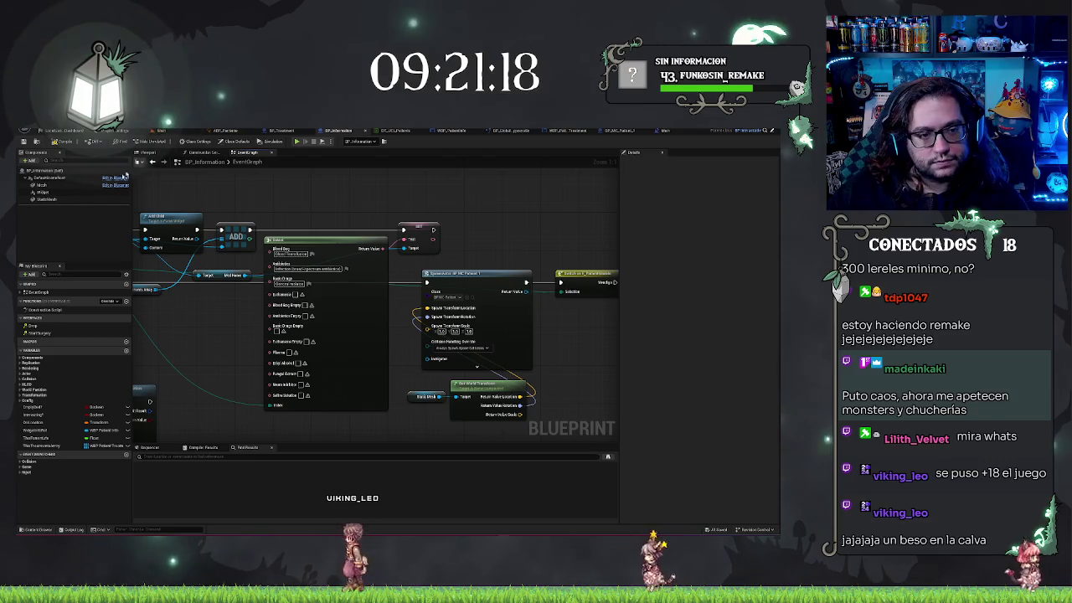
left_click(84, 199)
Step: Rotate BP_Information's static mesh around its vertical axis in the viewport preview and save the blueprint
left_click(148, 153)
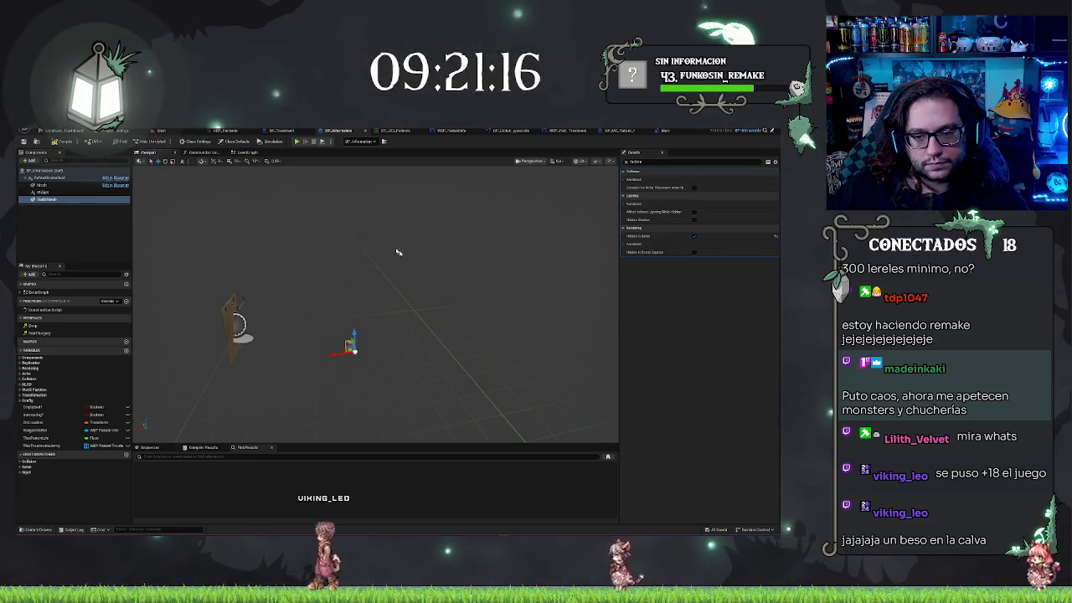
left_click_drag(348, 337, 450, 388)
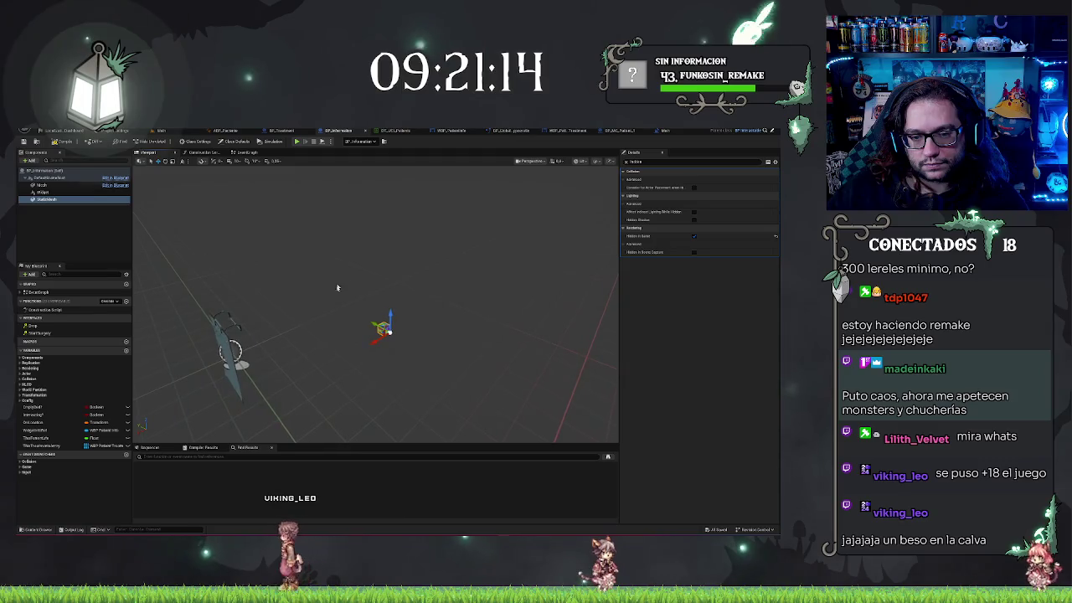
key("e")
left_click_drag(393, 345, 359, 353)
key("ctrl+z")
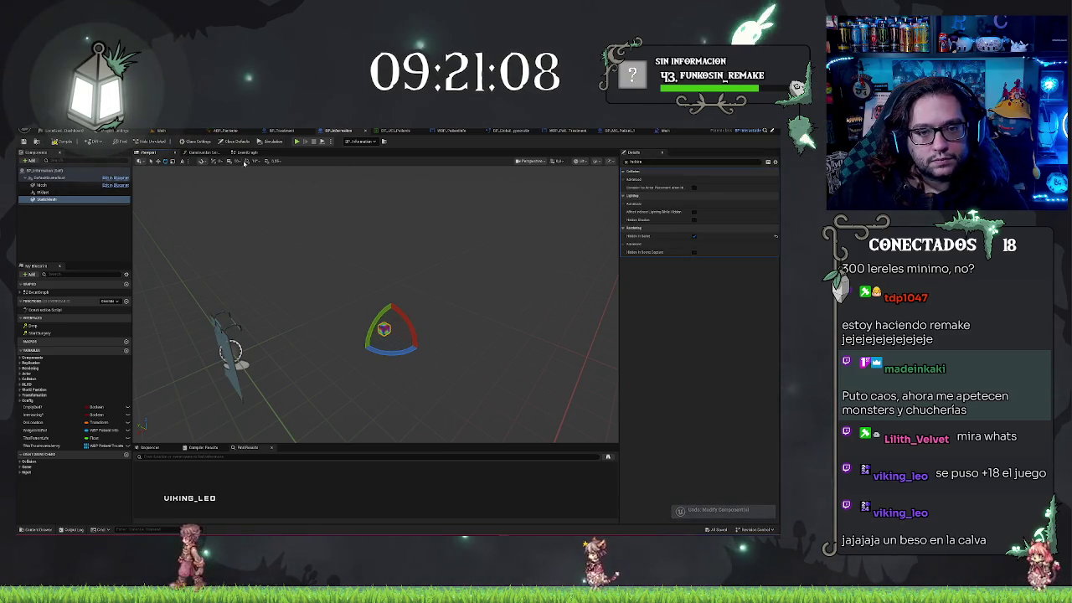
mouse_move(406, 347)
left_mouse_down()
mouse_move(357, 349)
mouse_move(427, 362)
left_mouse_up()
key("ctrl+s")
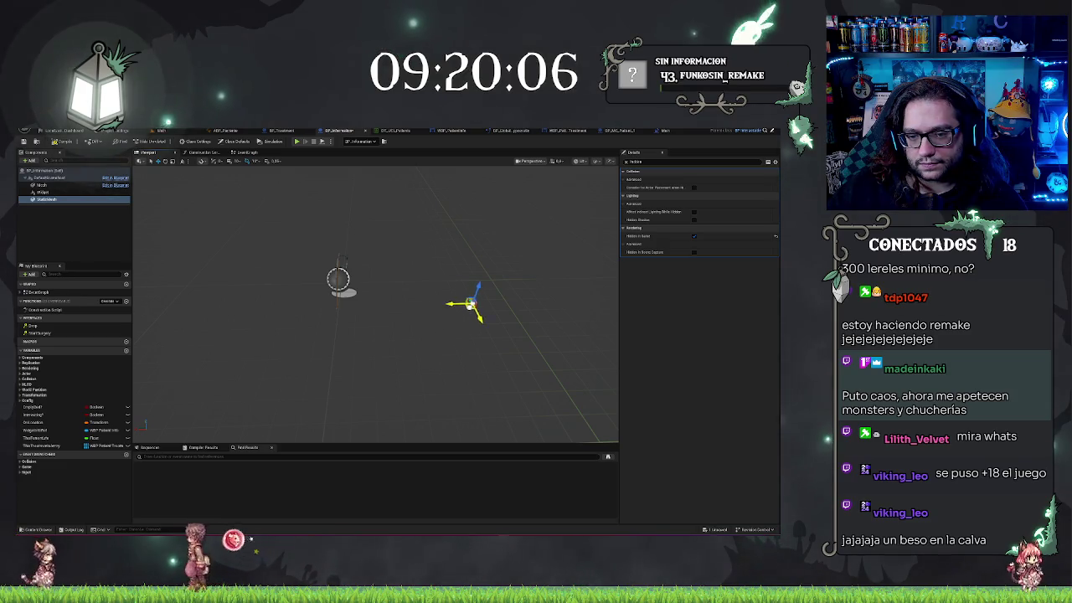
Step: Nudge the mesh component, then play-test the Main level to confirm the patient lies on a bed
left_click_drag(497, 293, 502, 289)
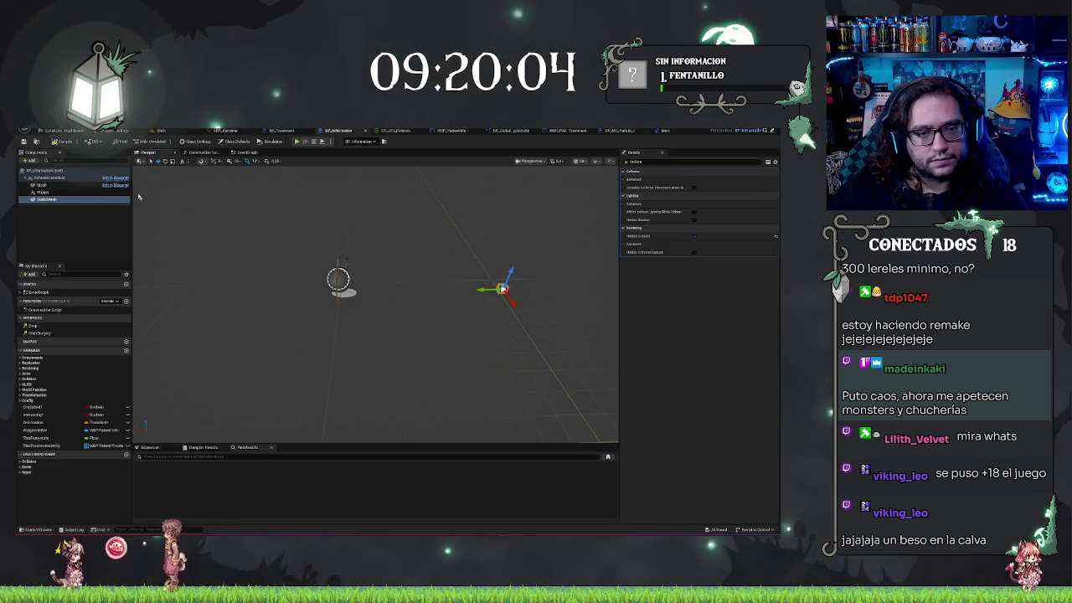
left_click(170, 131)
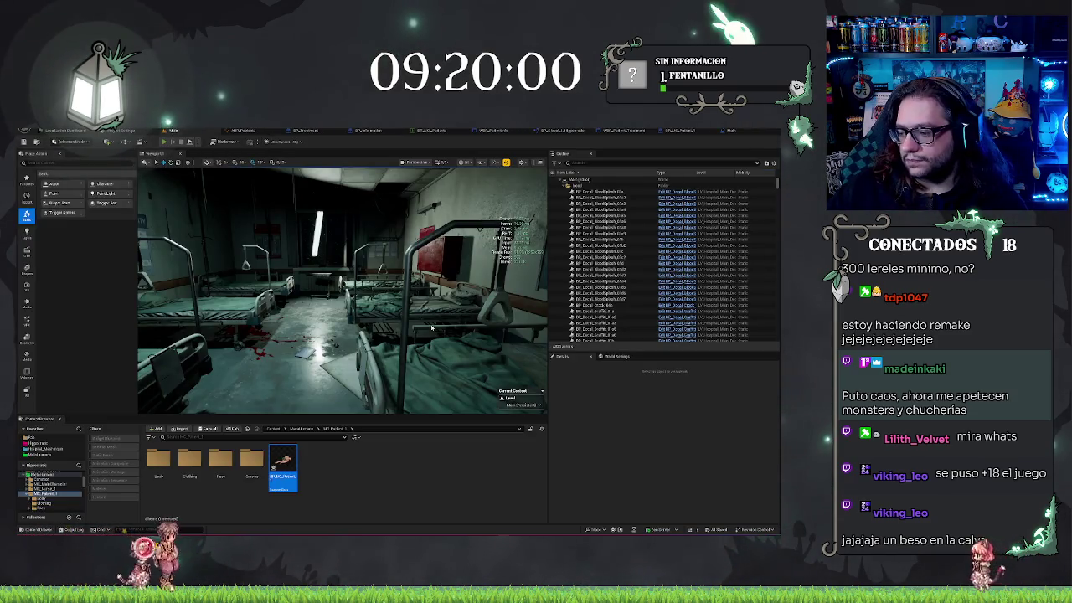
key("alt+p")
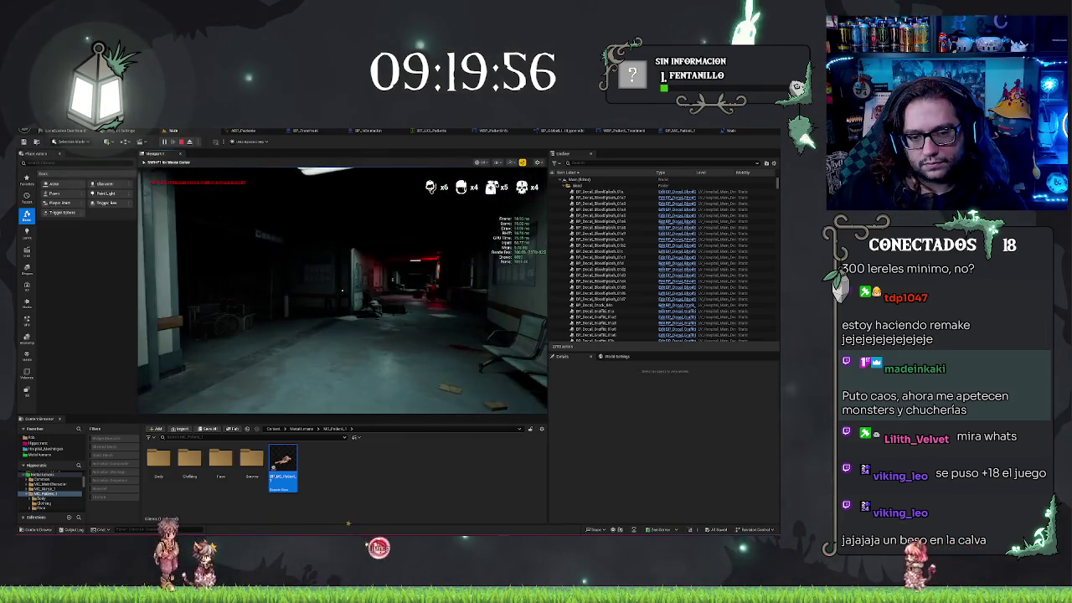
mouse_move(343, 291)
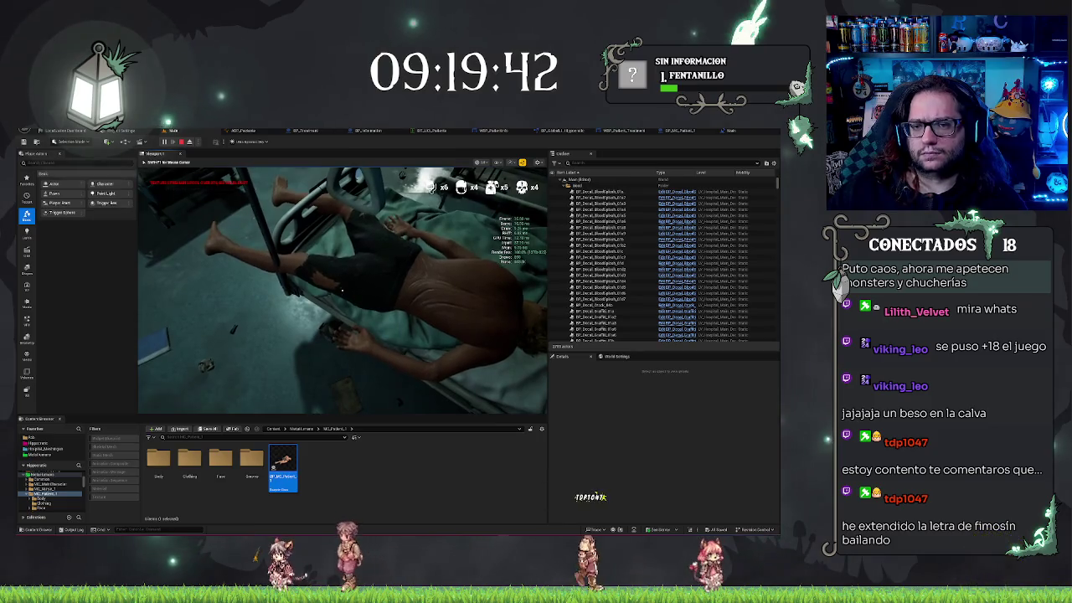
key("Escape")
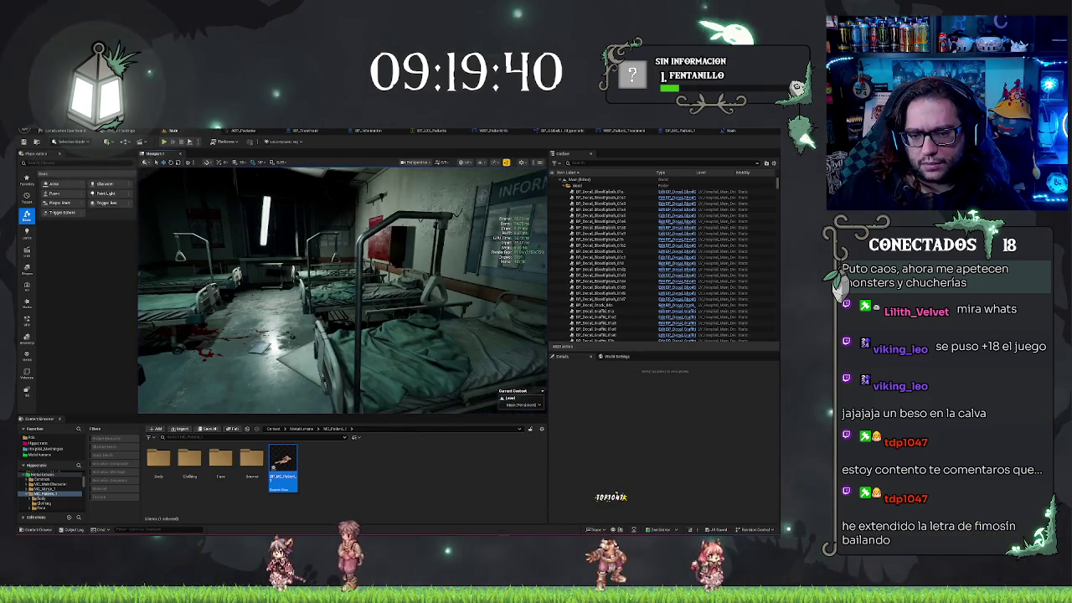
left_click(435, 284)
key("Escape")
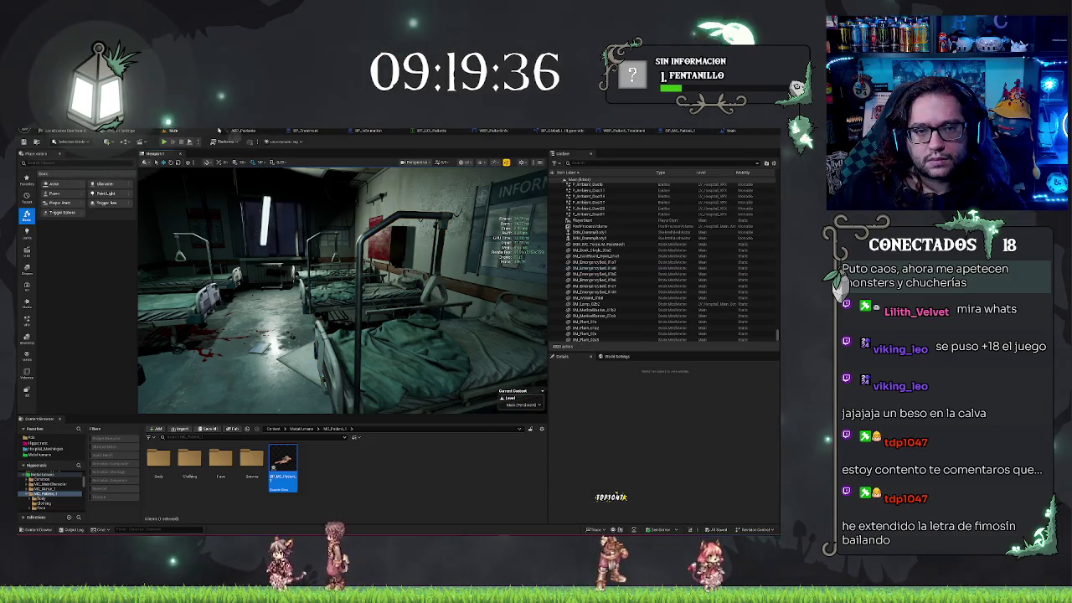
Step: Move through the level blueprint and BP_MC_Paciente tabs to the WBP Treatment widget designer
left_click(727, 131)
left_click(680, 131)
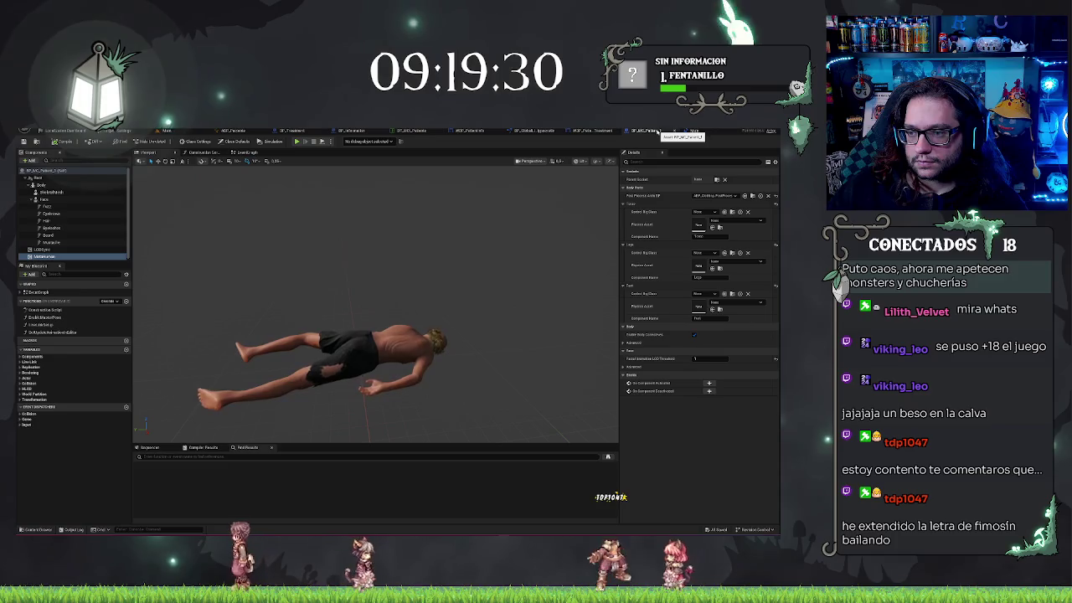
left_click(599, 132)
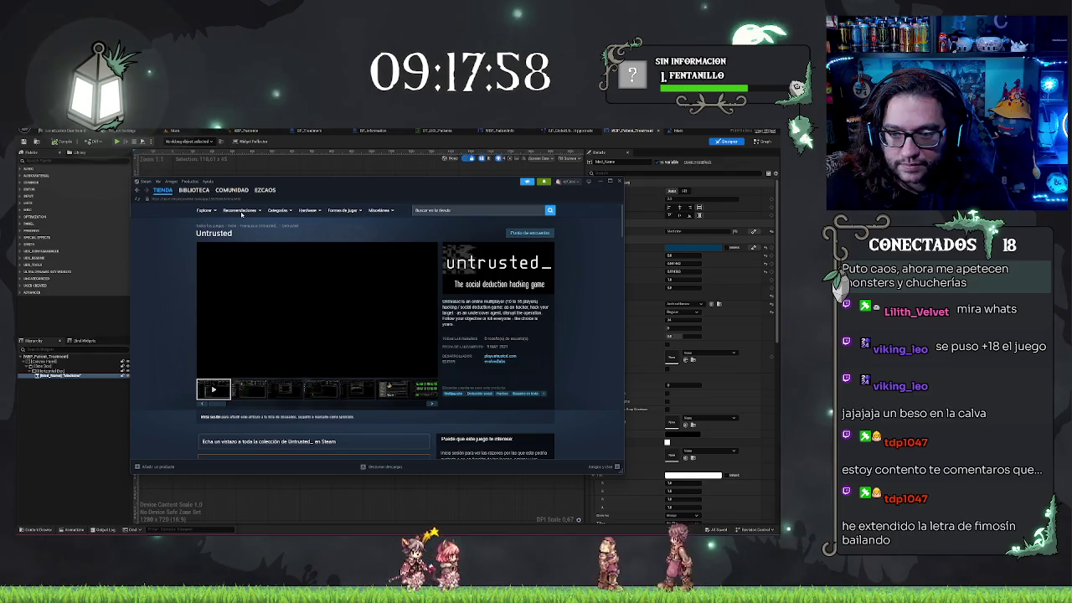
Step: Browse Untrusted's store screenshots and add Untrusted to the Steam account
left_click(384, 388)
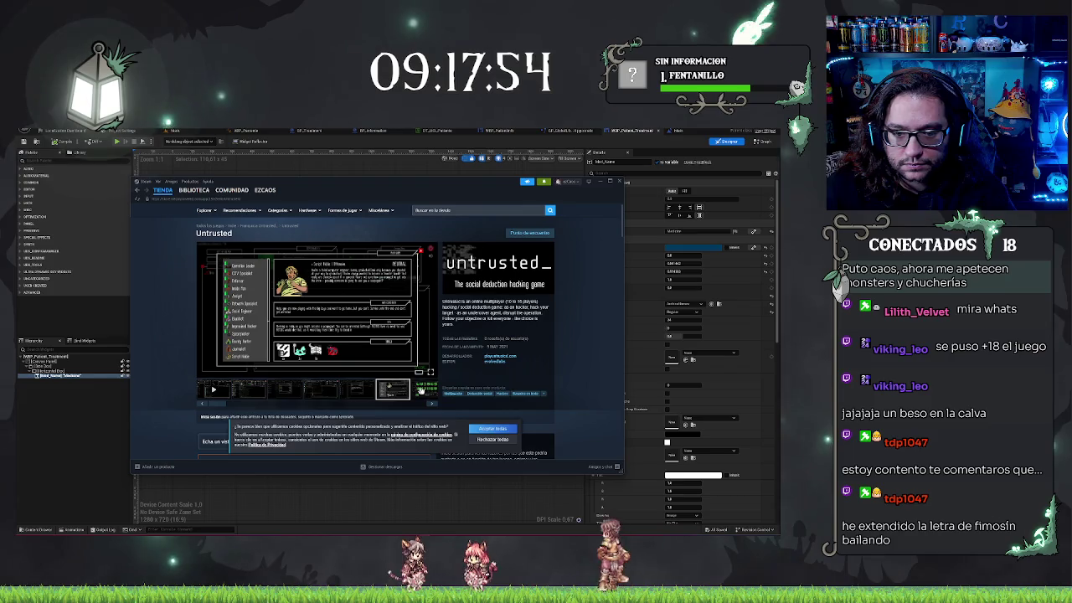
left_click(422, 391)
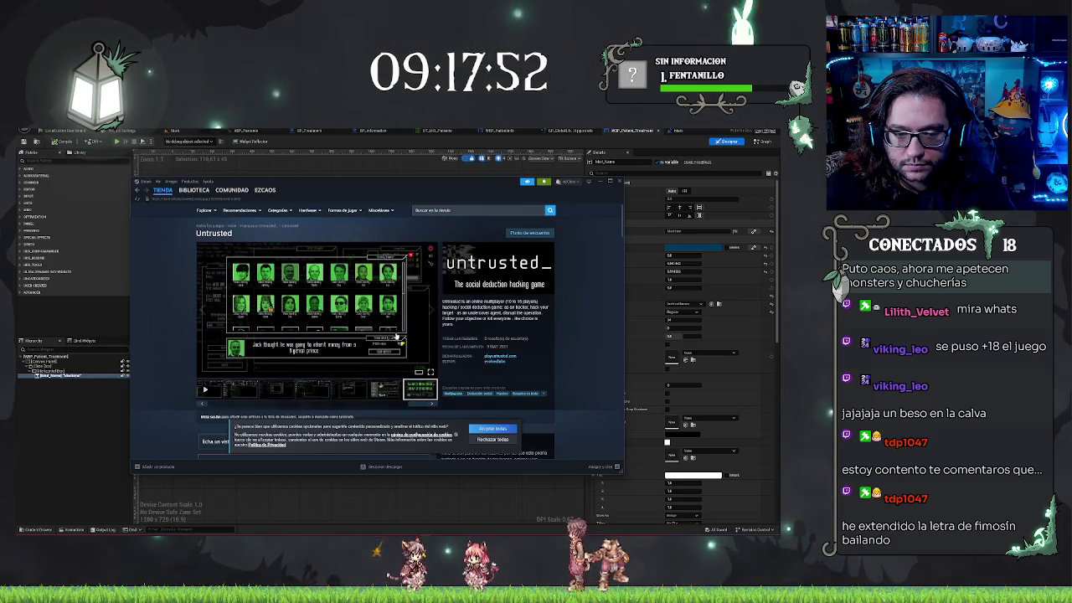
scroll(416, 350, "down", 2)
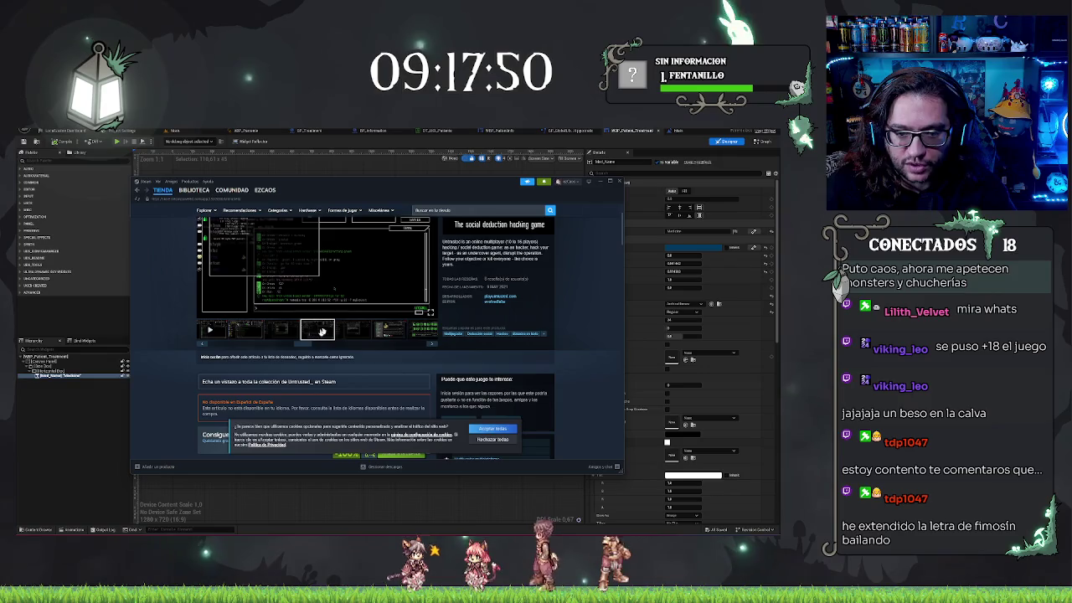
scroll(503, 294, "up", 2)
scroll(502, 283, "down", 3)
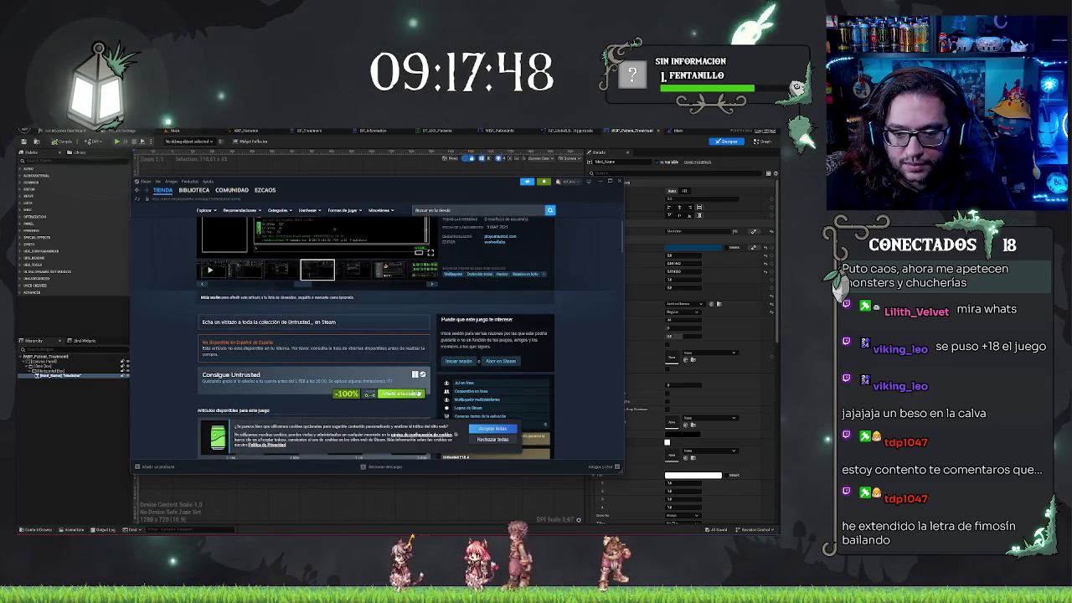
left_click(417, 394)
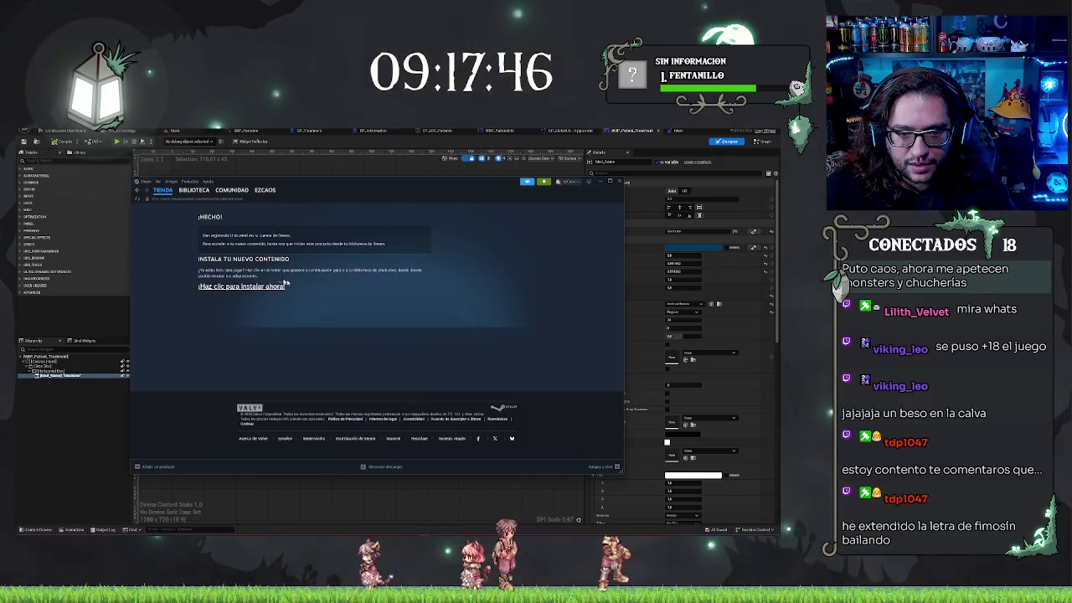
Step: Search the library for 'day' and open the store page for Day at the Office - Prologue
mouse_move(163, 190)
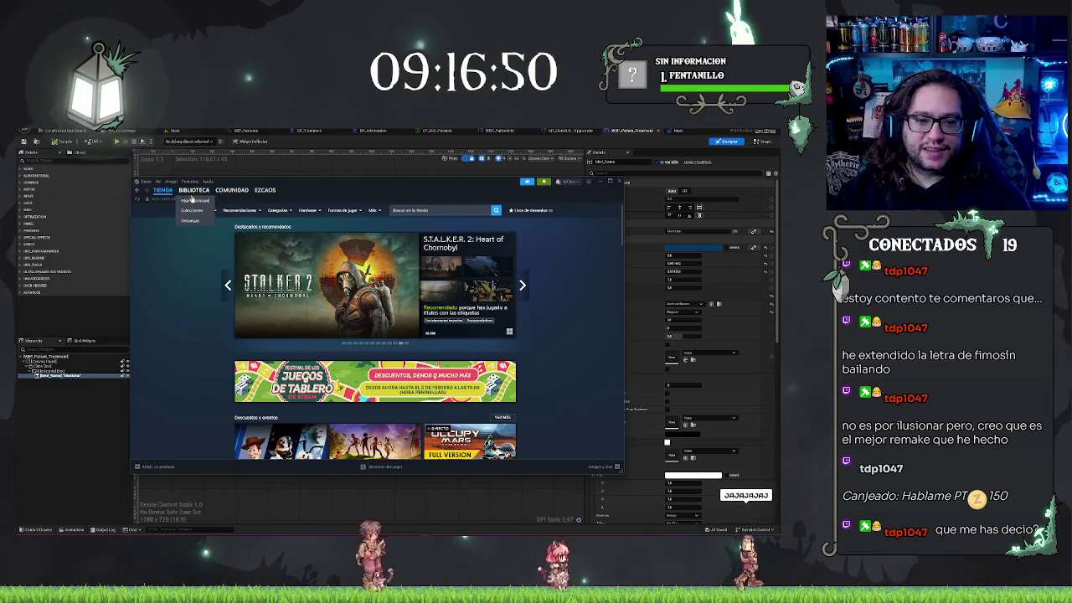
left_click(192, 206)
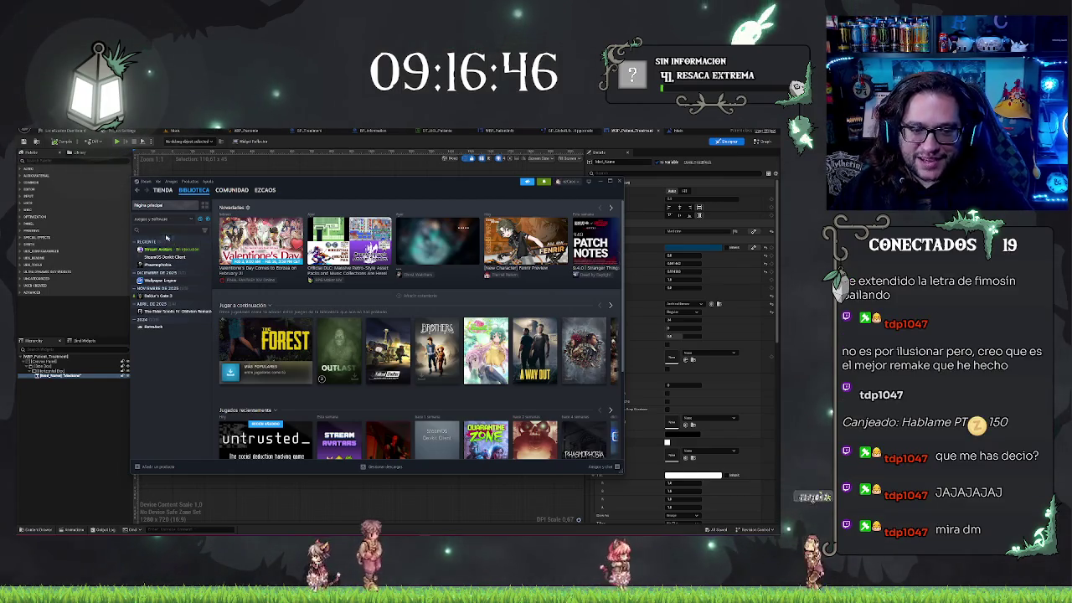
type("ou")
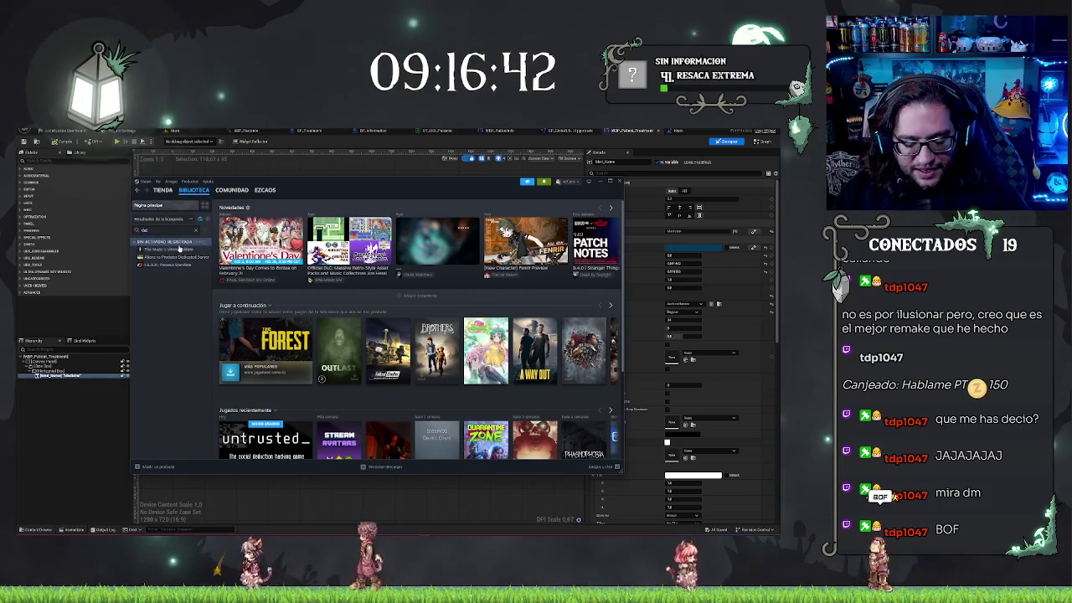
key("BackSpace")
key("BackSpace")
type("day")
left_click(176, 248)
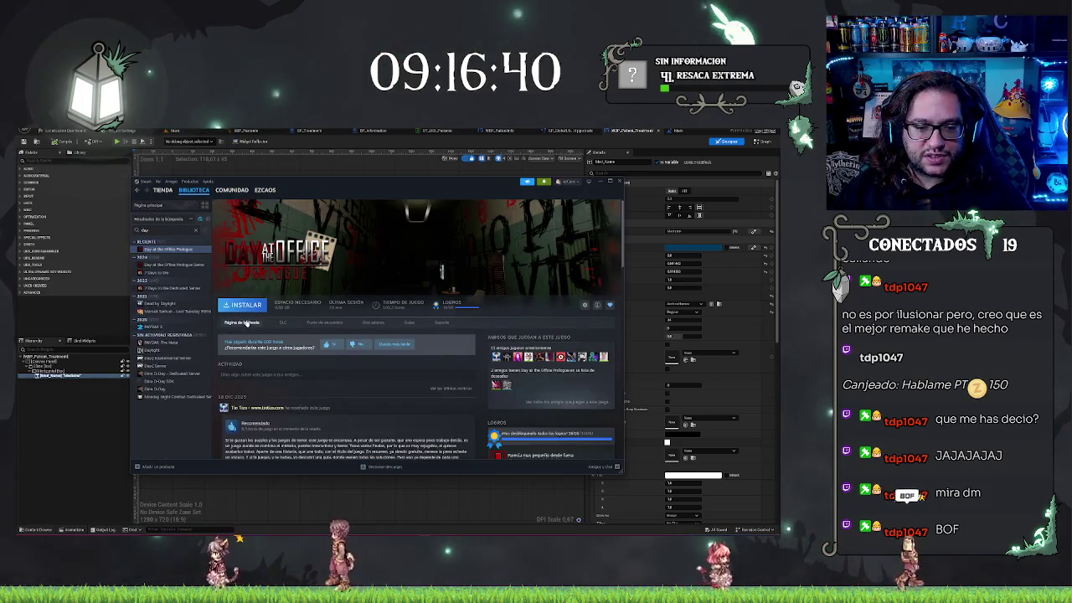
left_click(486, 245)
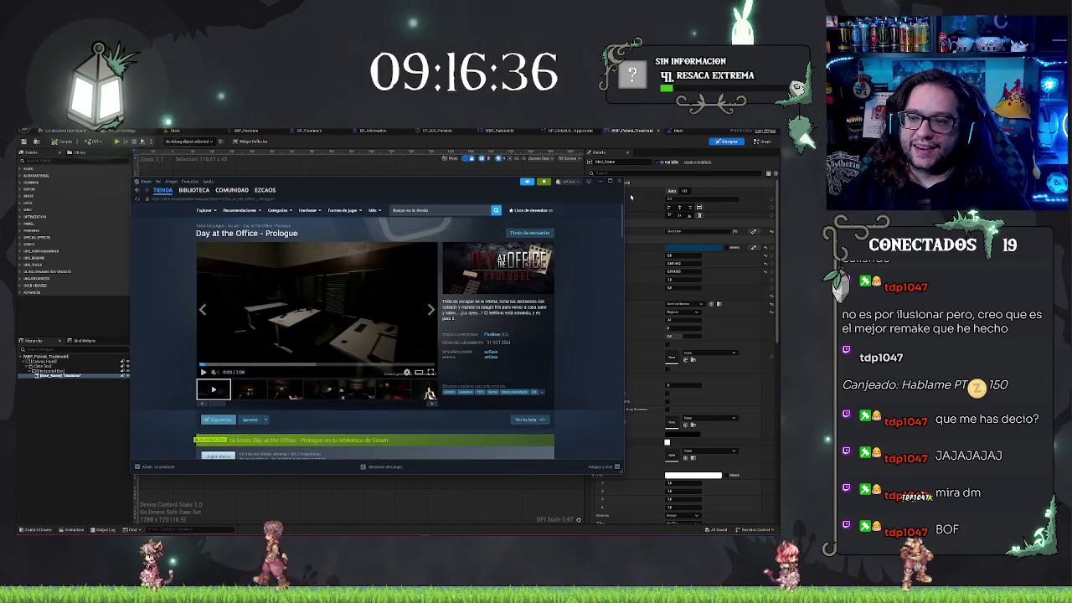
key("alt+Tab")
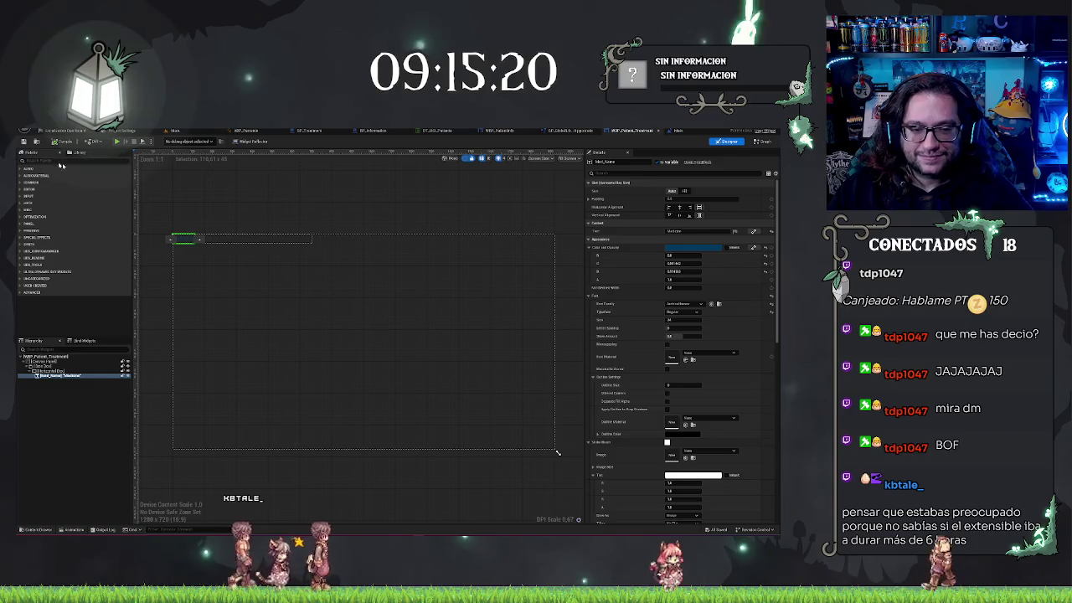
left_click(176, 131)
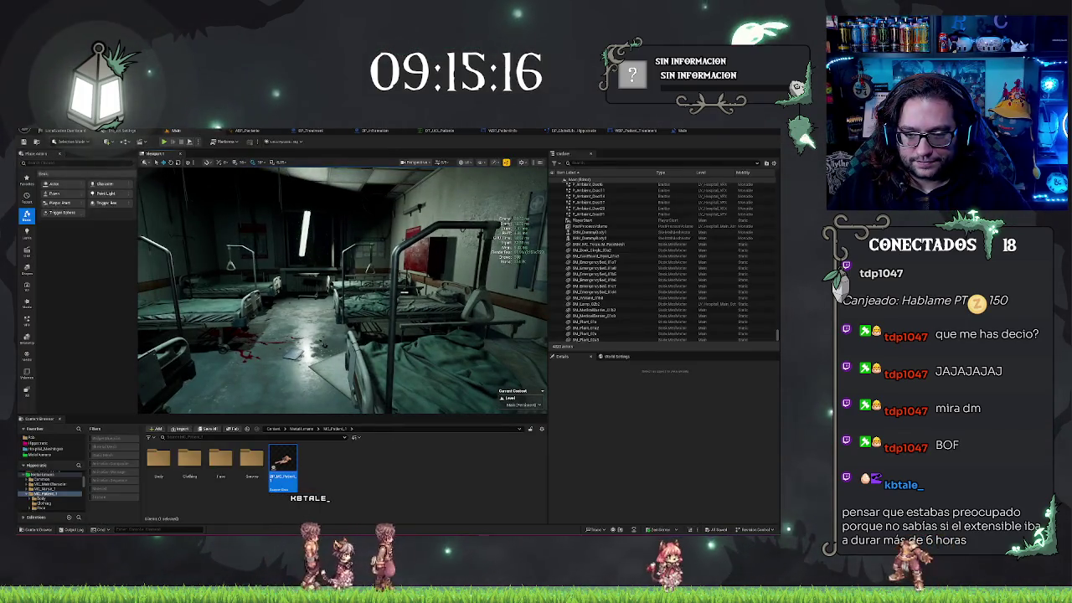
Step: Inspect the static meshes of BP_Information through BP_Information3 and reset BP_Information3's mesh location
left_click_drag(469, 293, 510, 295)
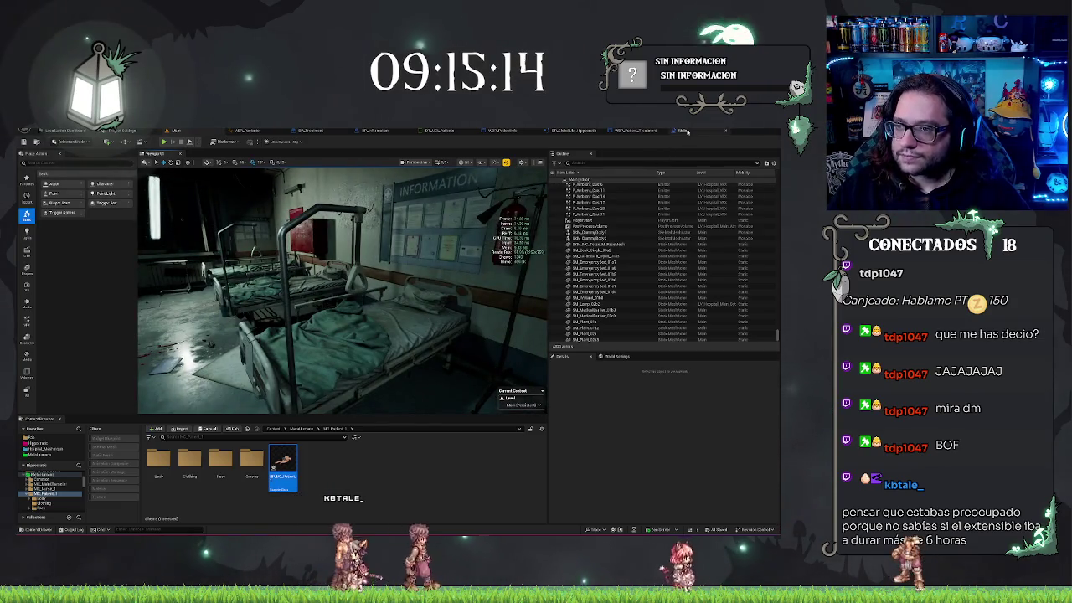
left_click_drag(352, 293, 419, 268)
left_click(264, 381)
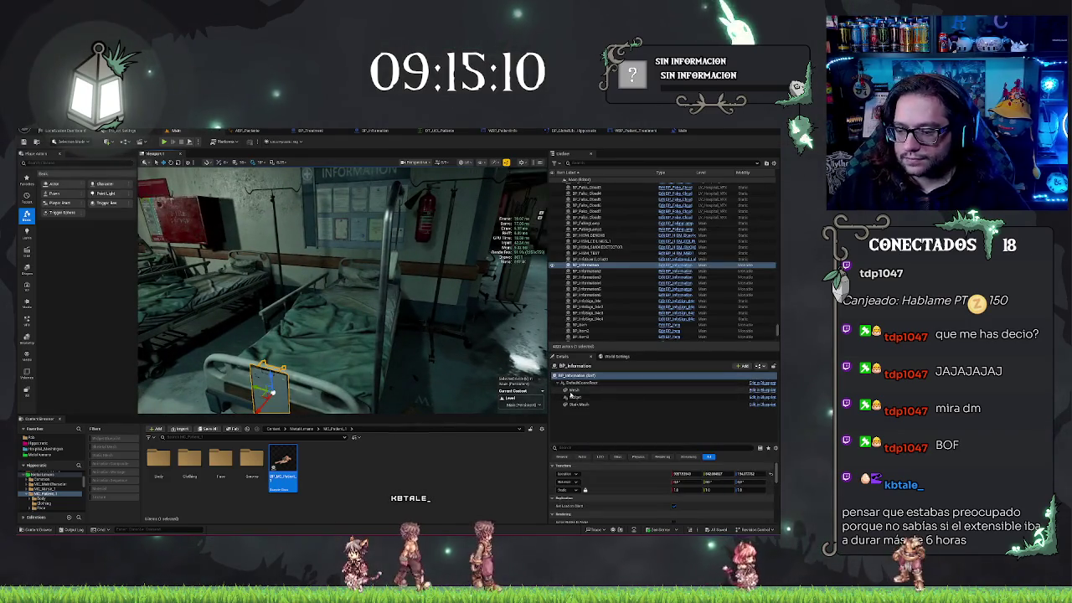
left_click(577, 405)
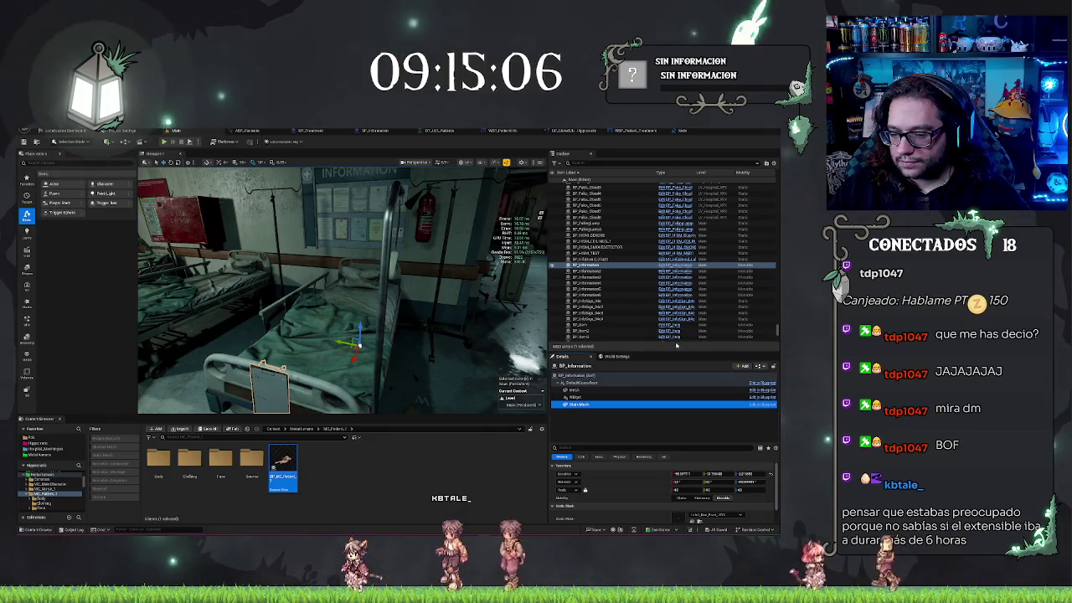
left_click_drag(352, 319, 293, 289)
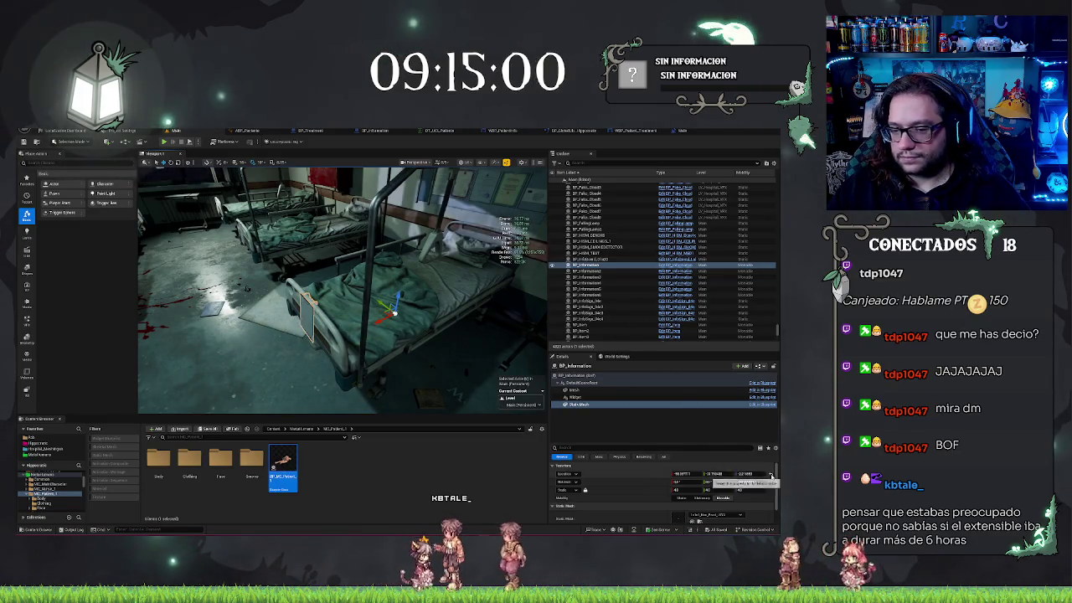
left_click(586, 271)
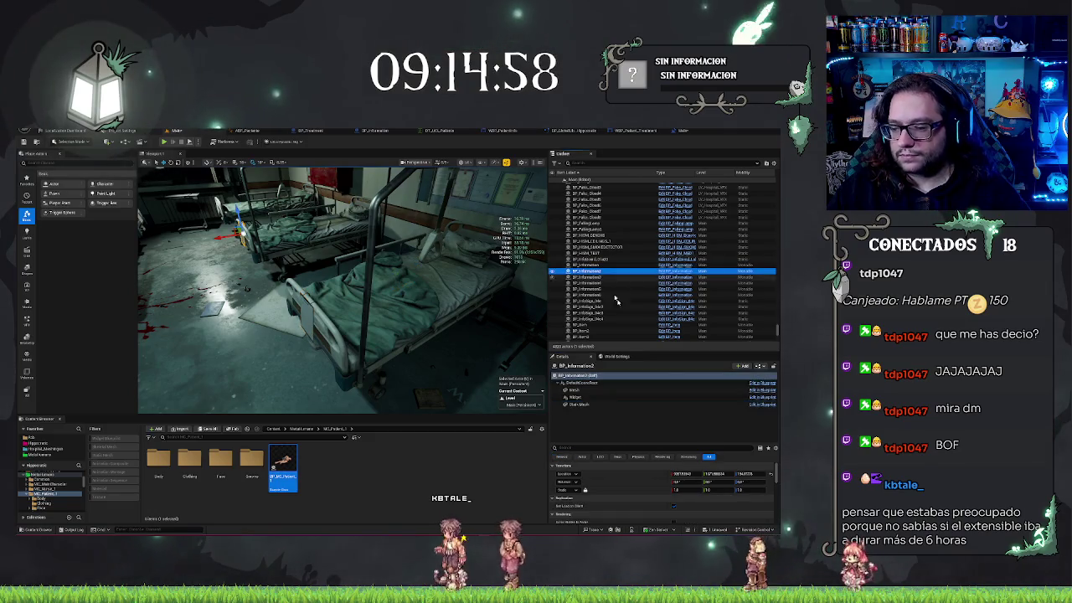
left_click(579, 405)
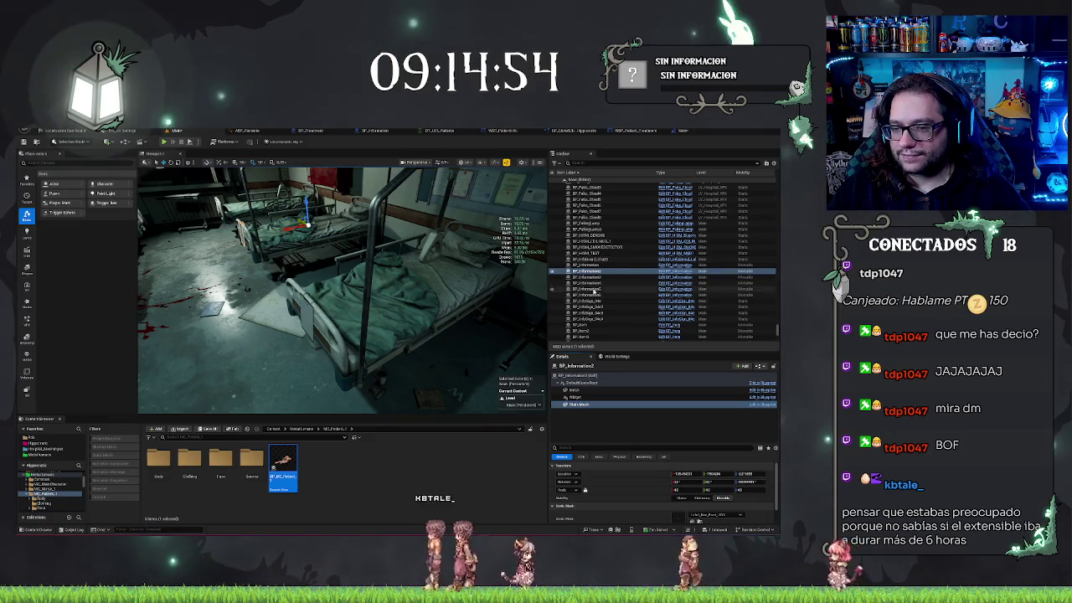
left_click(588, 278)
left_click(580, 404)
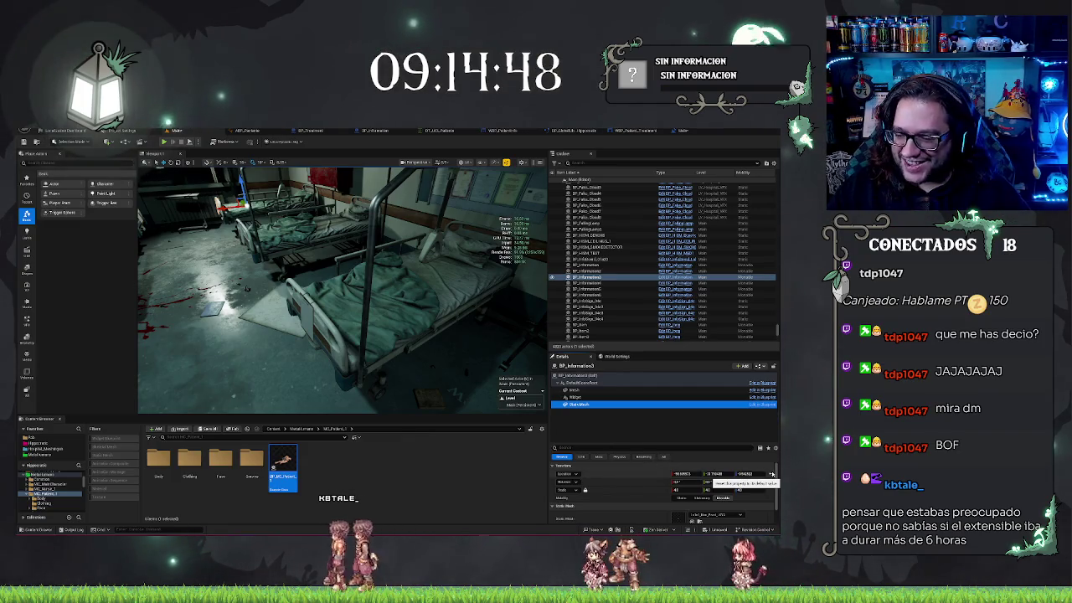
left_click(771, 474)
Step: Check the static meshes of BP_Information4 through BP_Information6, then look over the beds
left_click(587, 283)
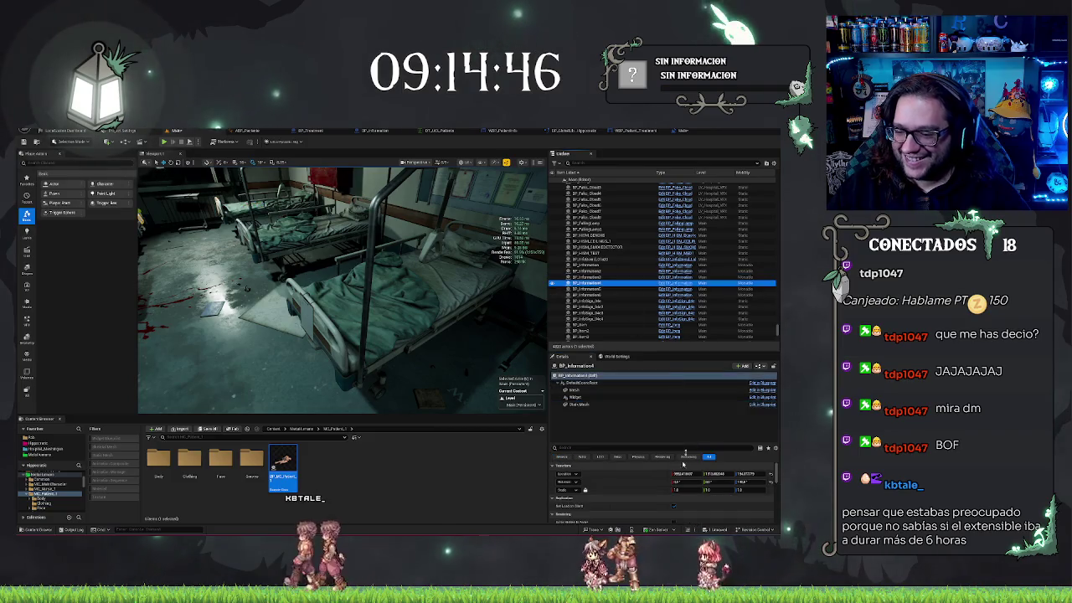
left_click(578, 404)
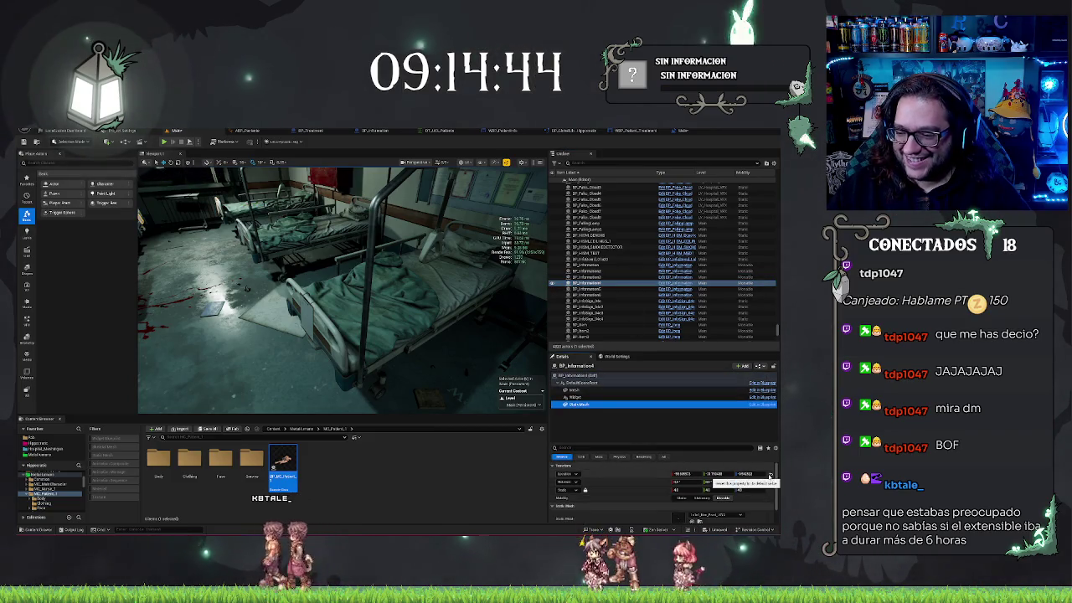
left_click(600, 289)
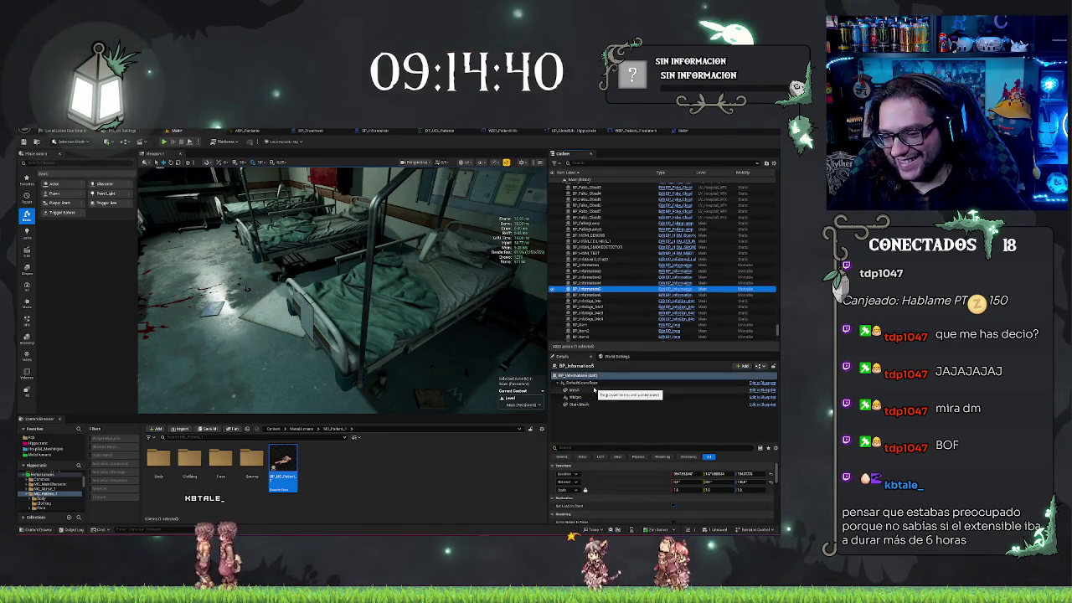
left_click(578, 405)
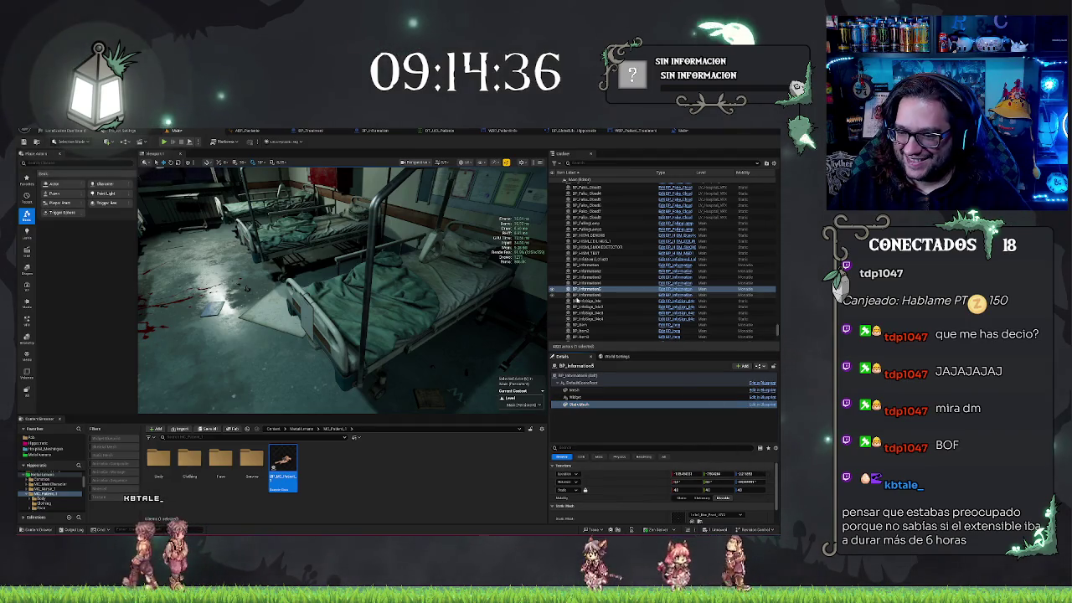
left_click(586, 295)
left_click(577, 404)
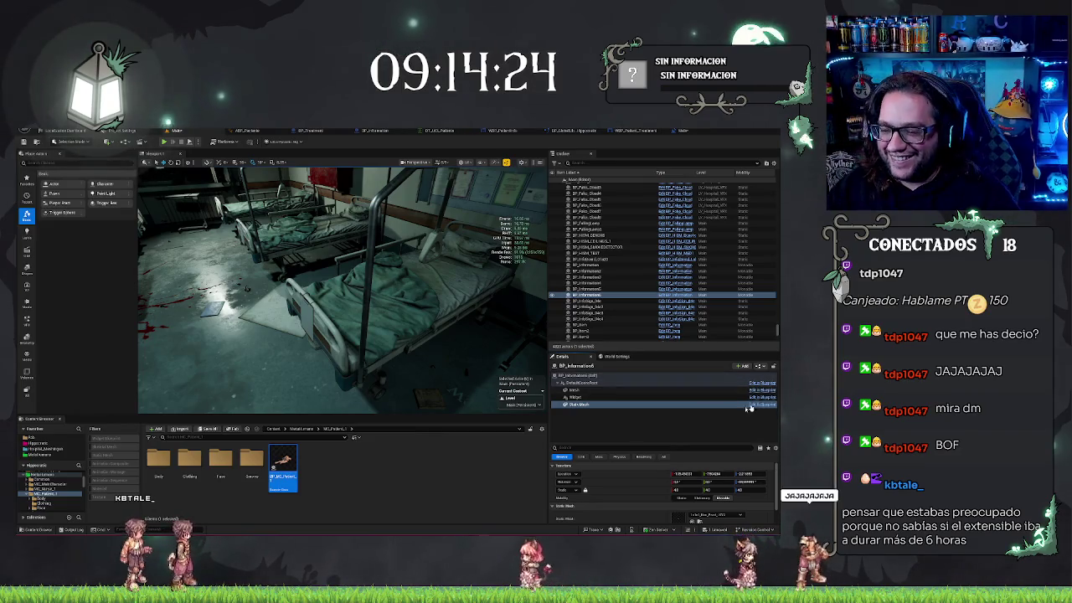
left_click(594, 296)
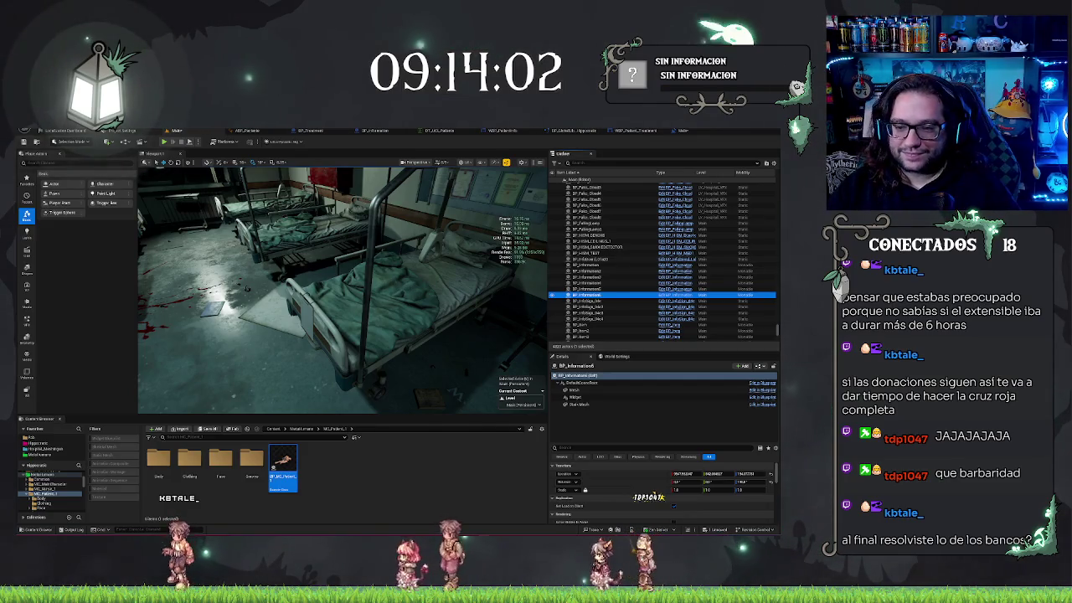
left_click_drag(335, 293, 369, 293)
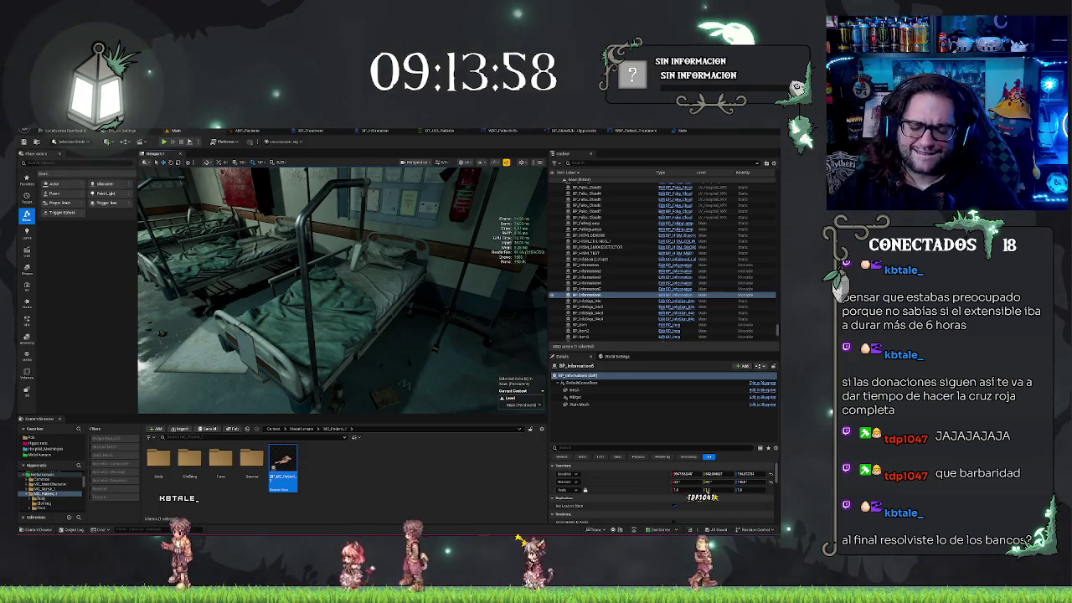
left_click_drag(445, 369, 469, 373)
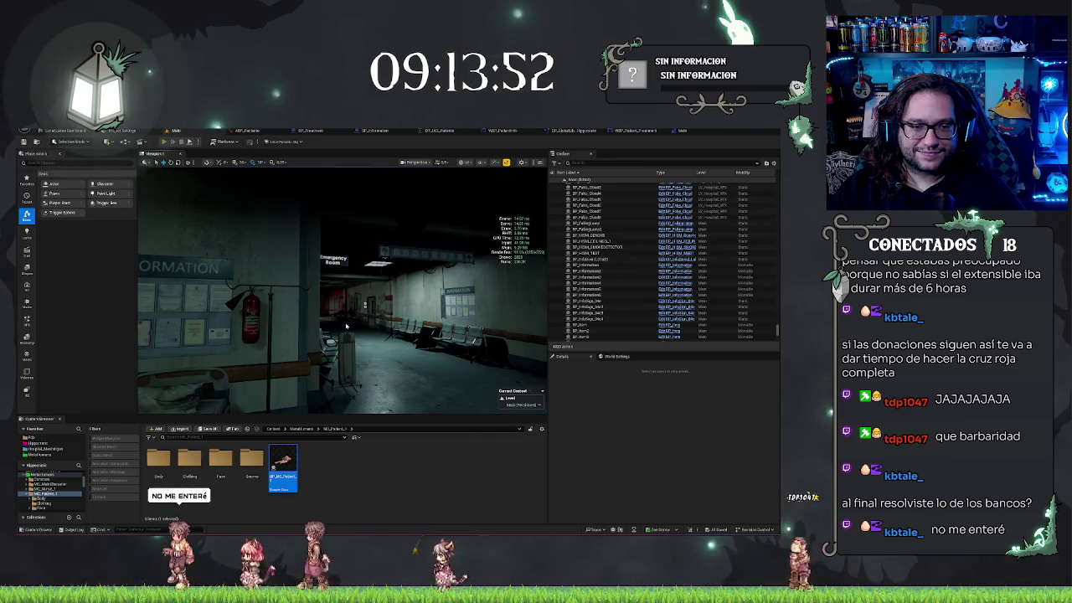
Step: Run a play-in-editor test to check the patients lie on the beds, then stop it
key("alt+p")
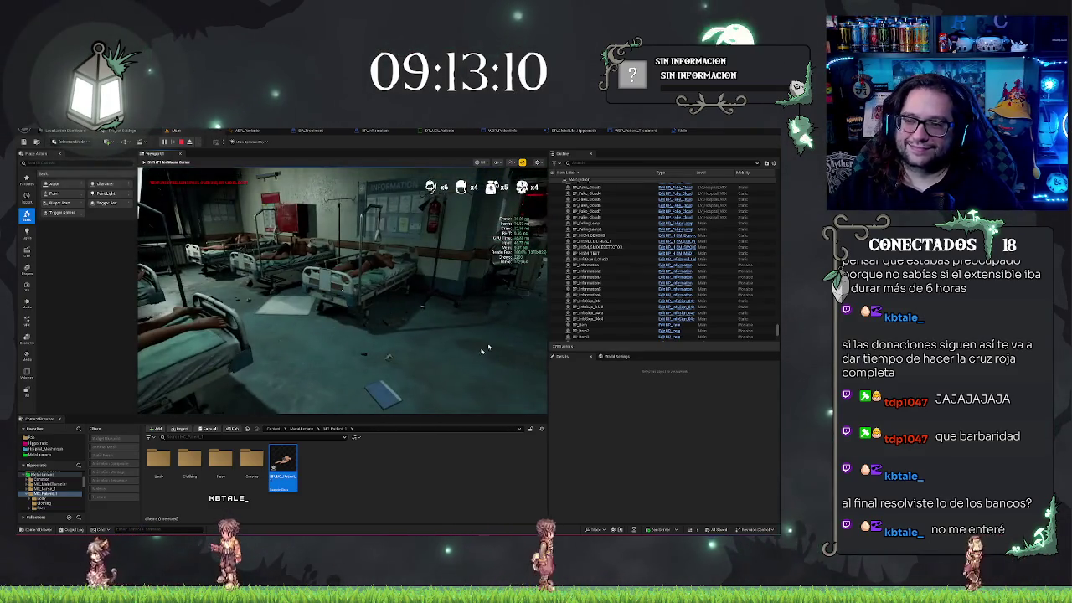
key("Escape")
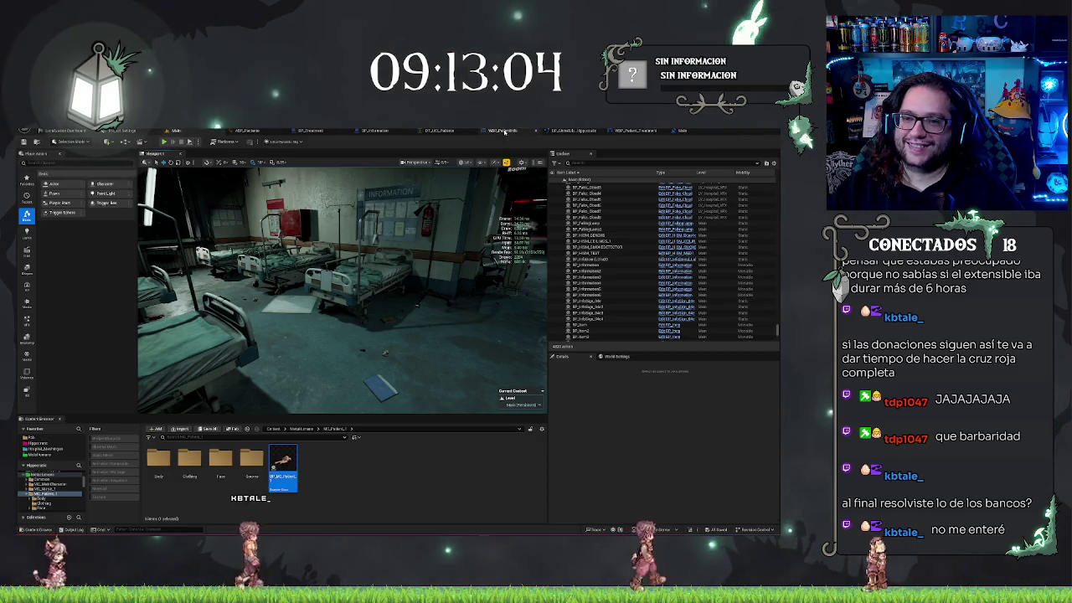
Step: Shift BP_Information's component slightly along X, save the blueprint, and return to the Main level
left_click(245, 131)
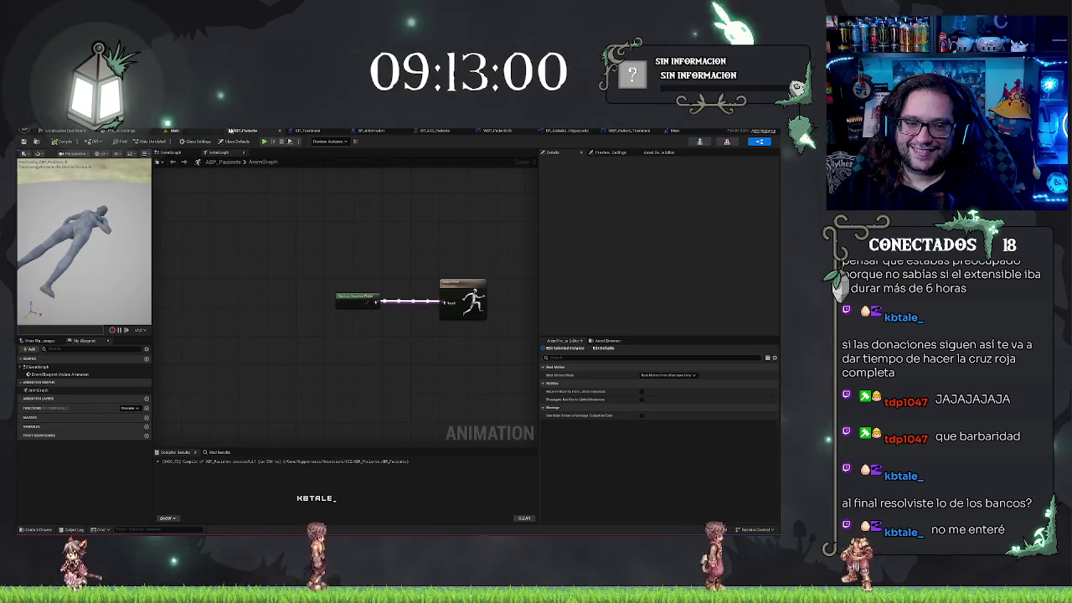
left_click(193, 131)
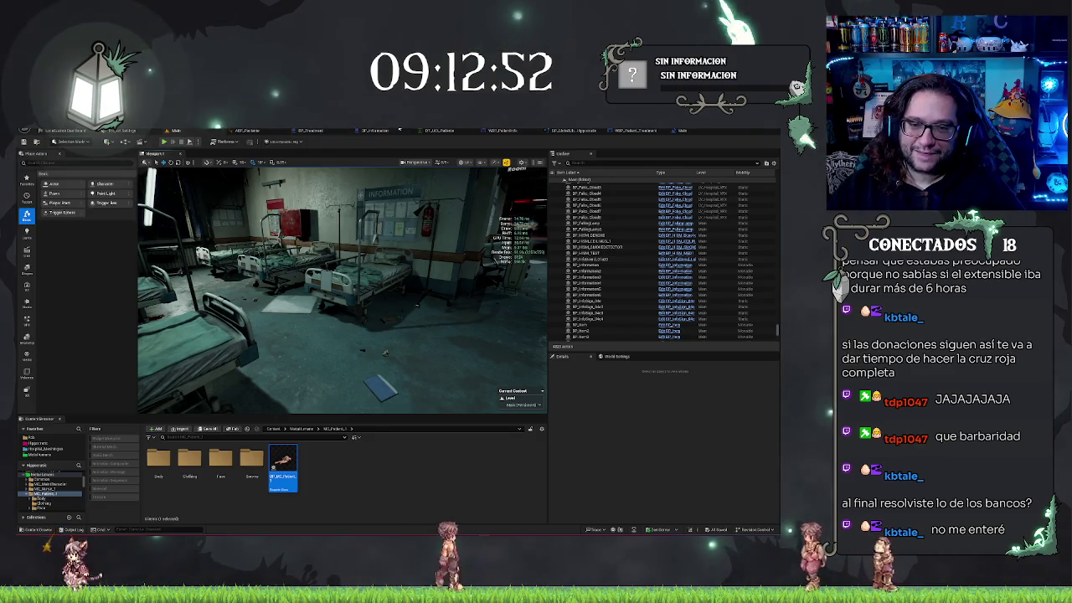
left_click(375, 132)
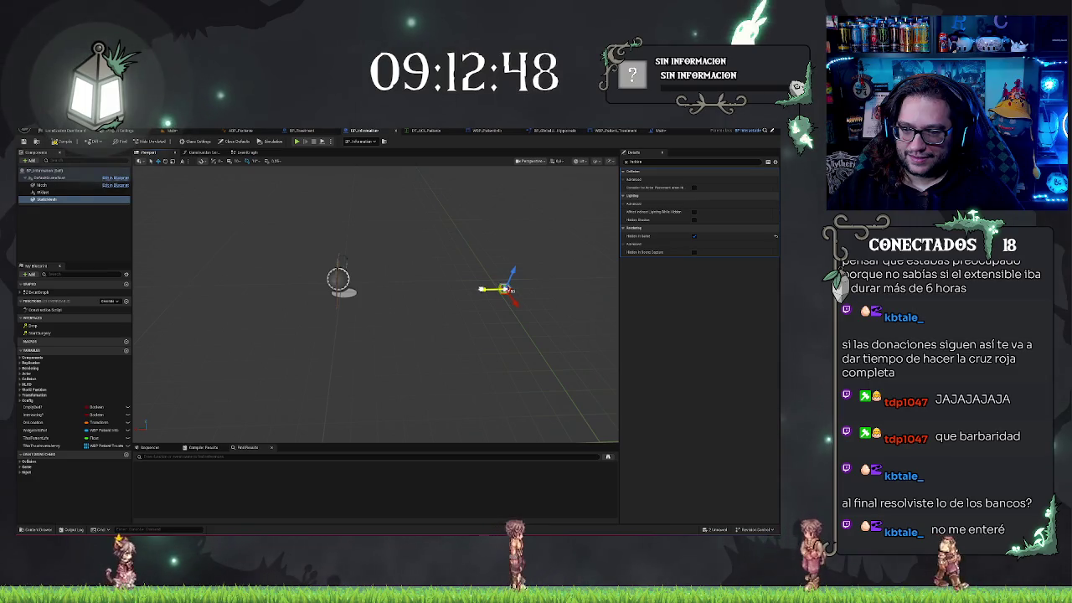
left_click_drag(490, 288, 513, 289)
key("ctrl+s")
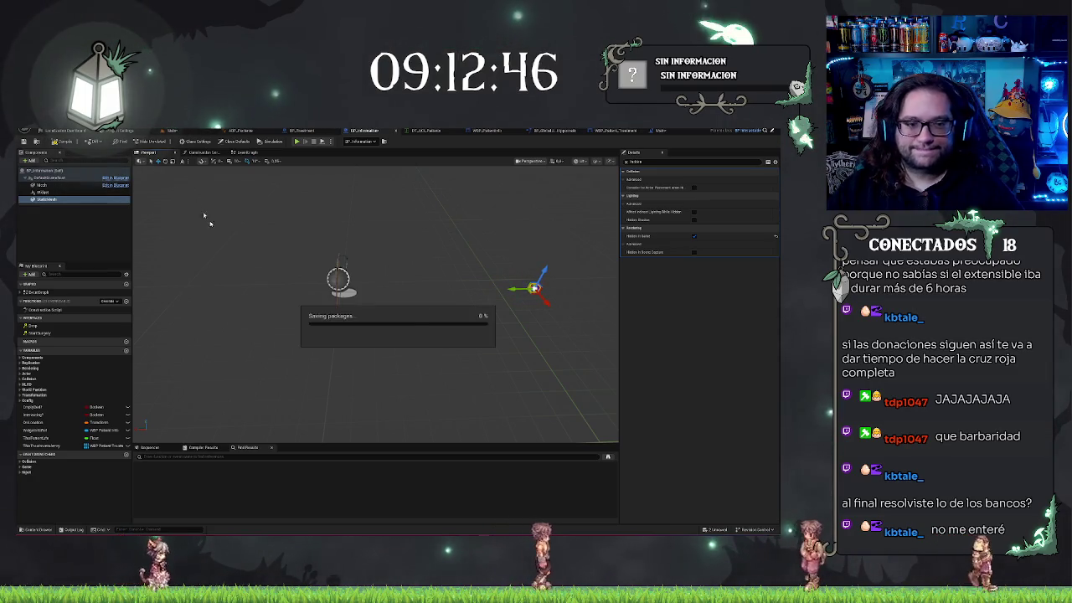
left_click(171, 131)
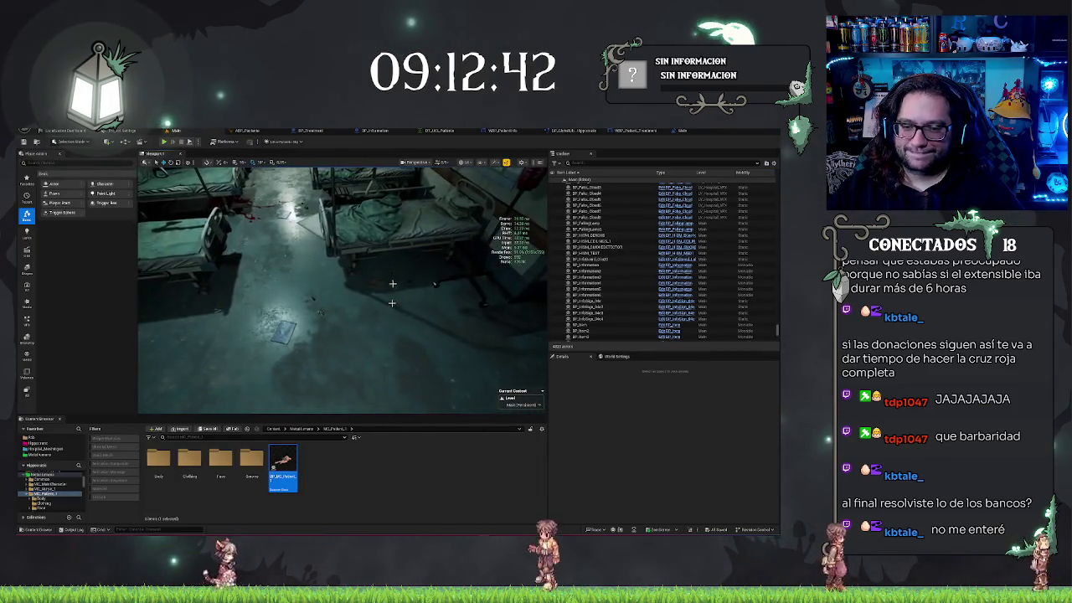
left_click(399, 362)
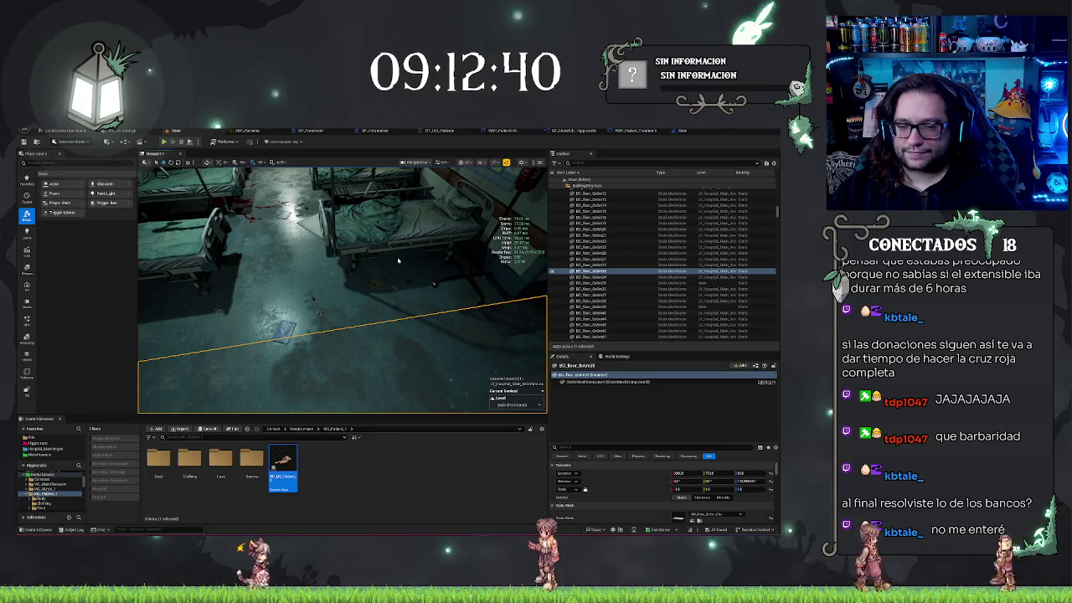
key("alt+p")
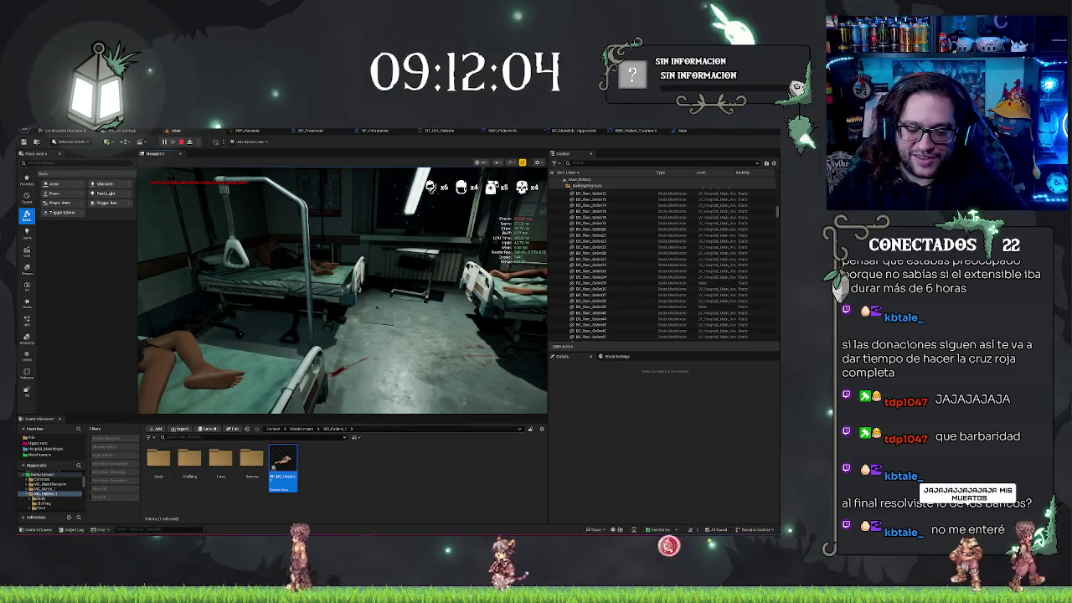
mouse_move(369, 529)
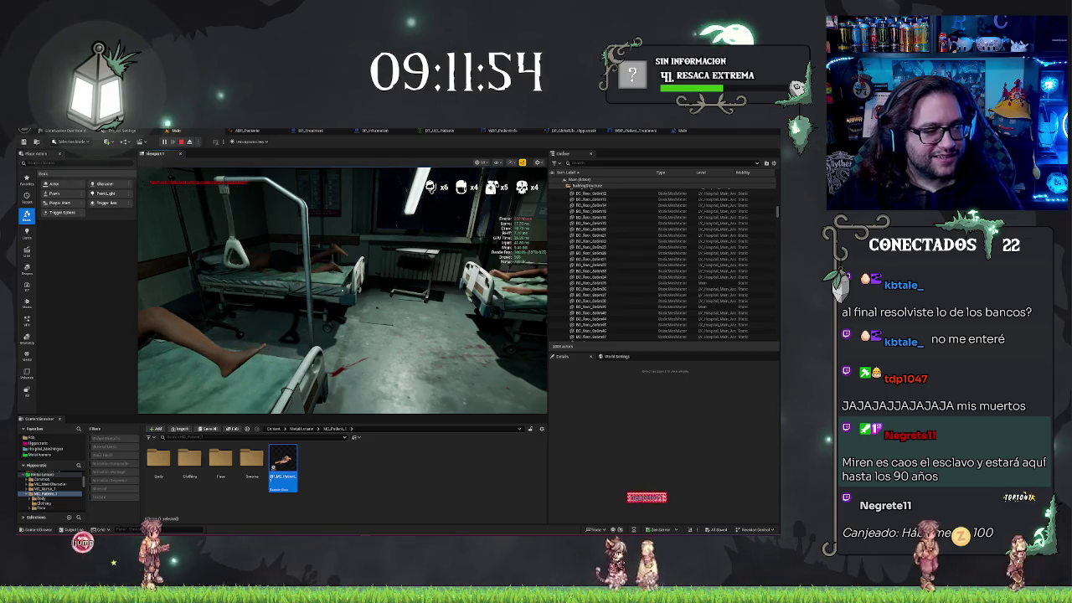
left_click(342, 290)
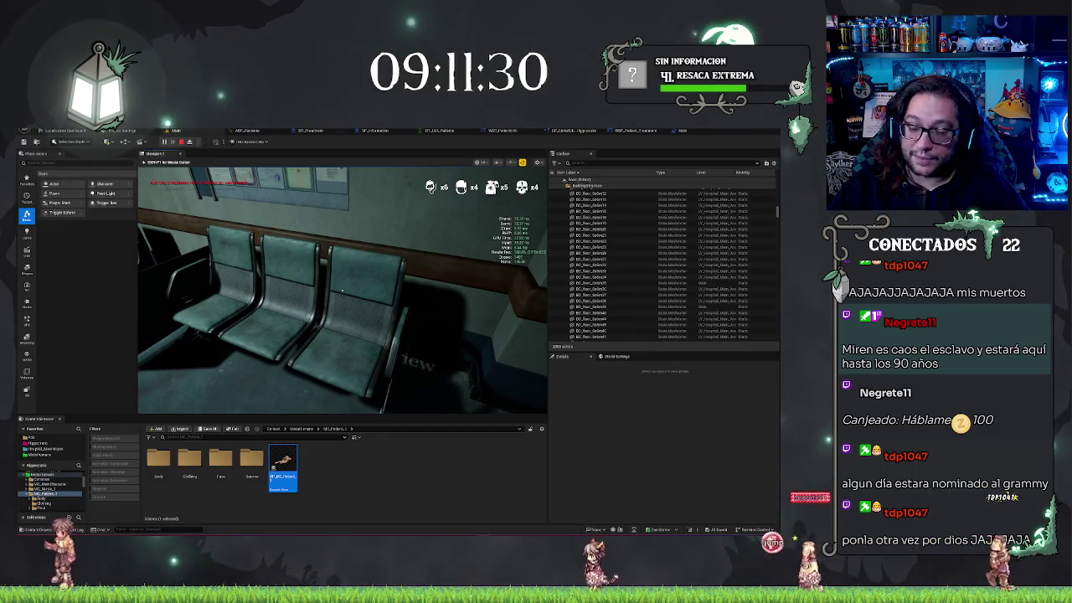
mouse_move(342, 291)
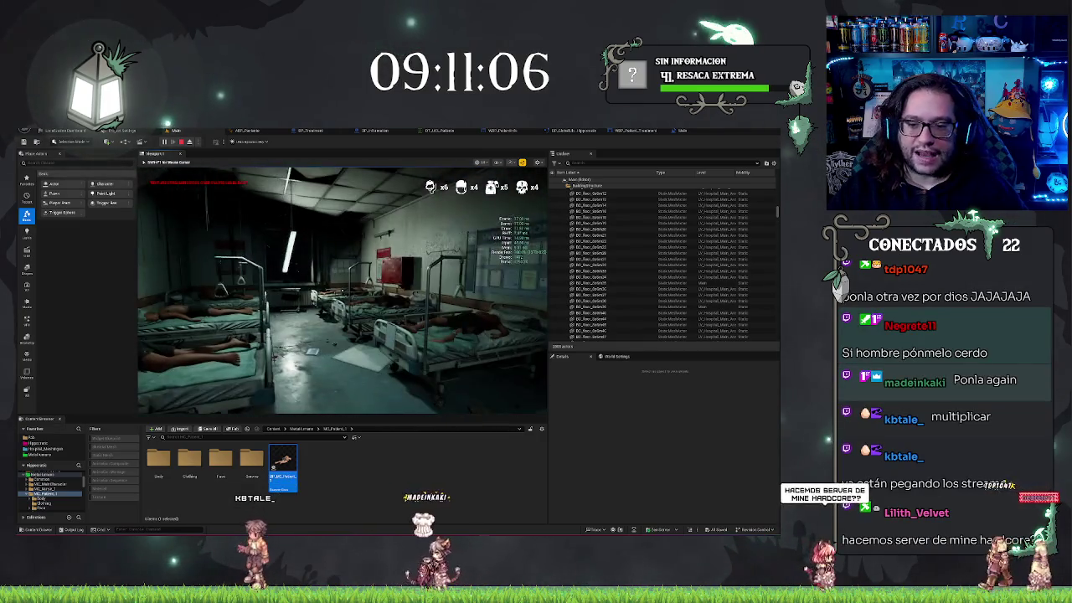
key("Escape")
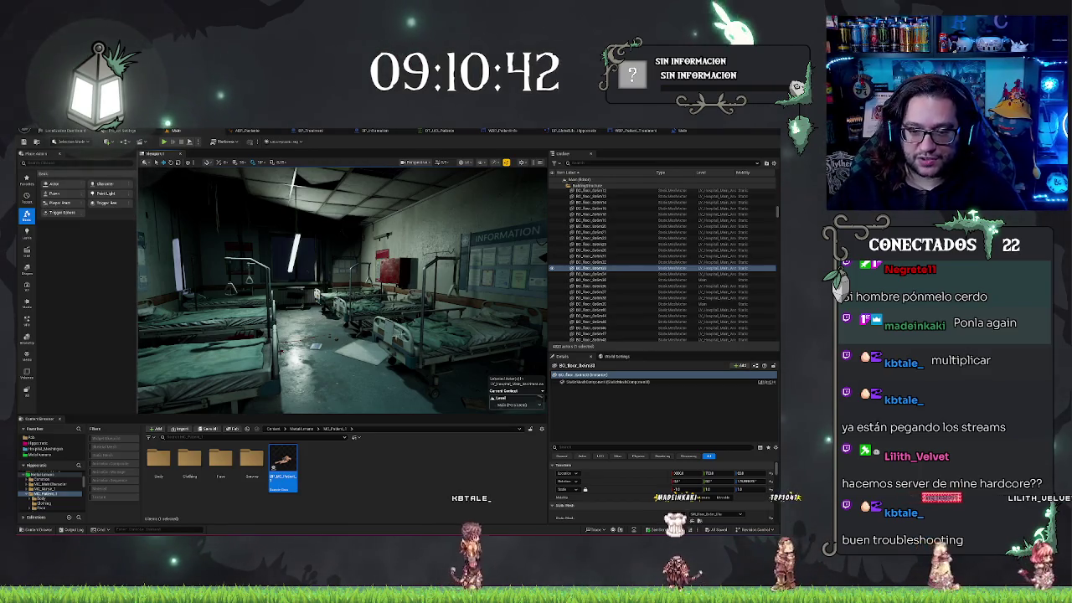
Step: Frame the ward floor, check BP_Information, and return to the hospital level with the floor selected
key("f")
key("Escape")
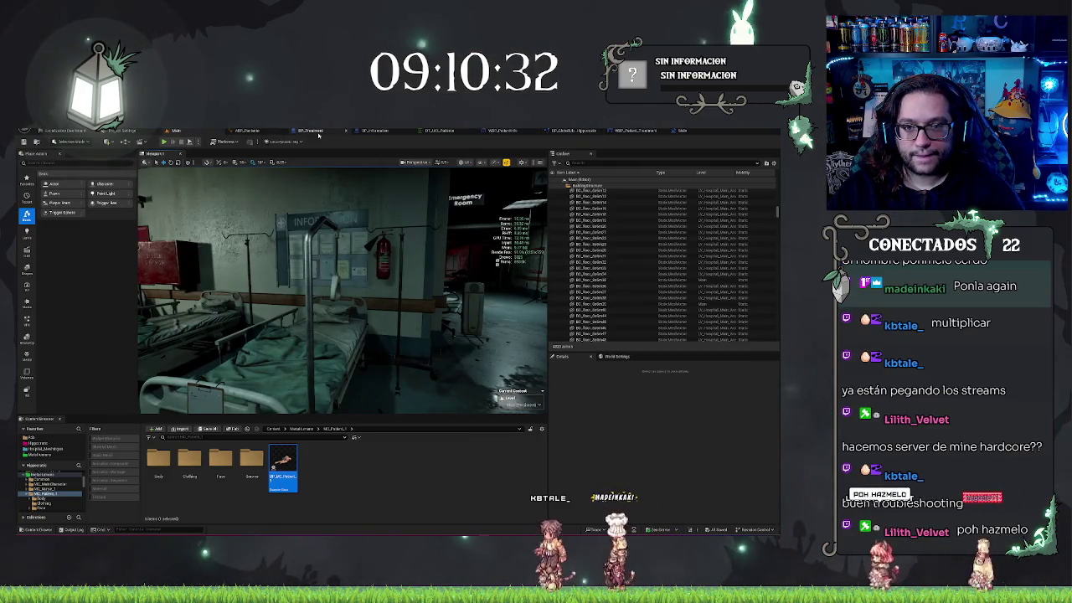
left_click(374, 131)
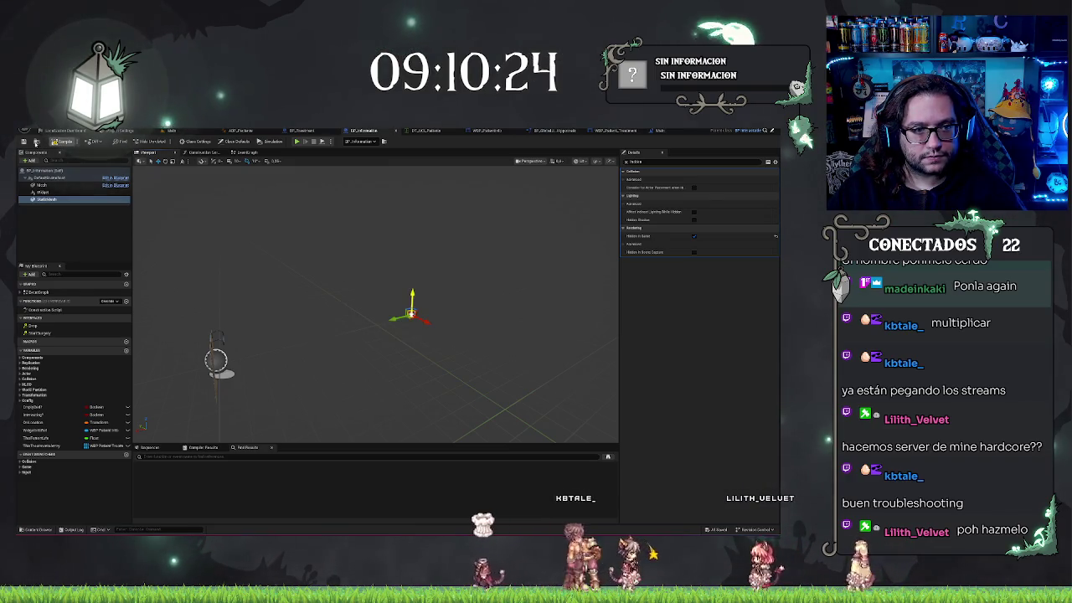
left_click(176, 131)
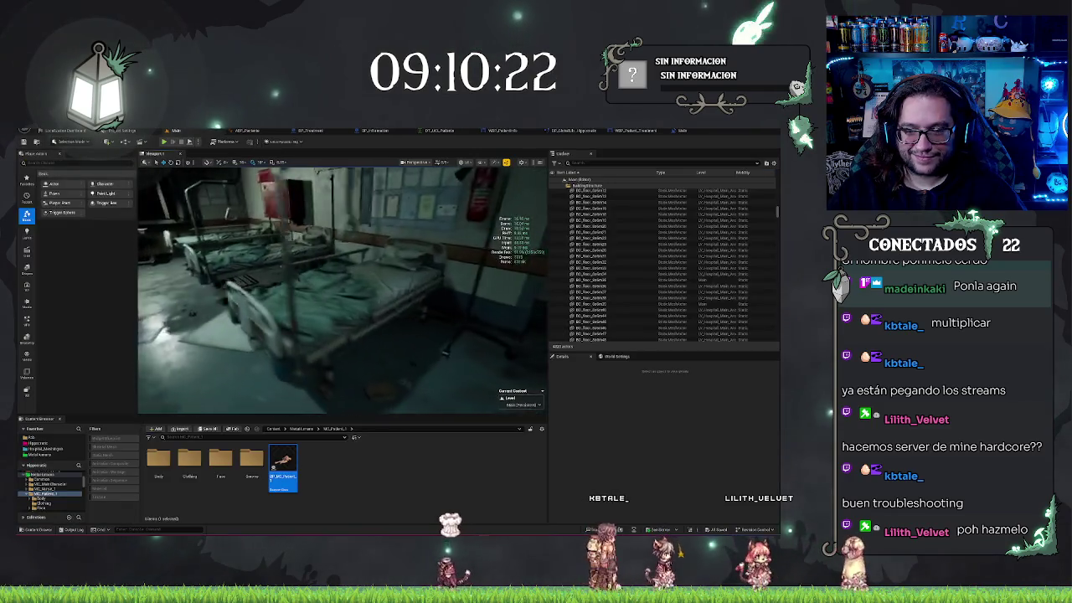
right_click(375, 386)
left_click(401, 384)
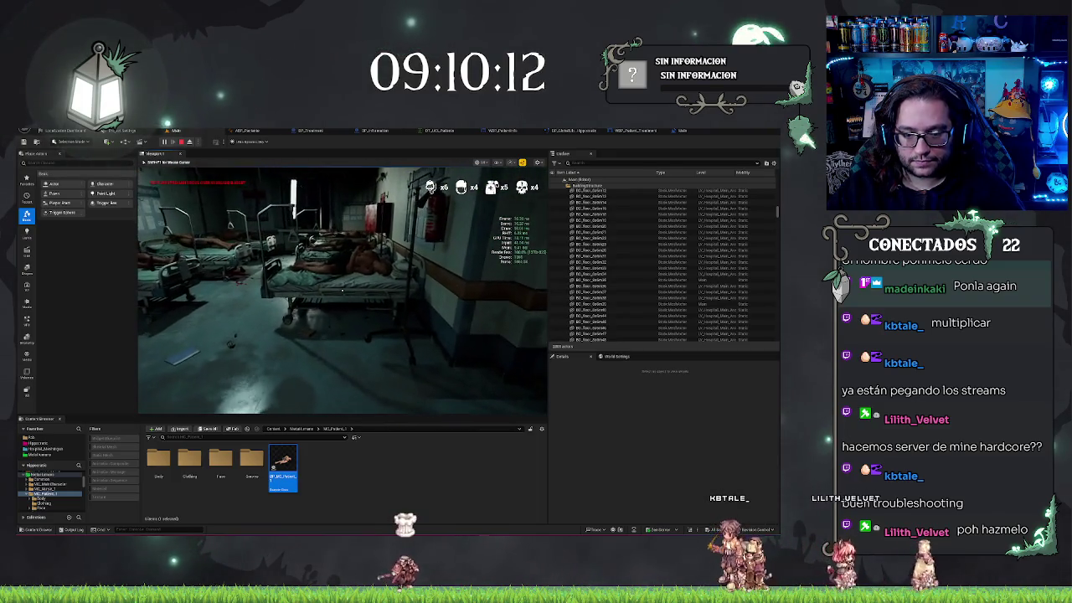
Step: Stop the running play test and bring up the ABP_Paciente animation blueprint
key("shift+F1")
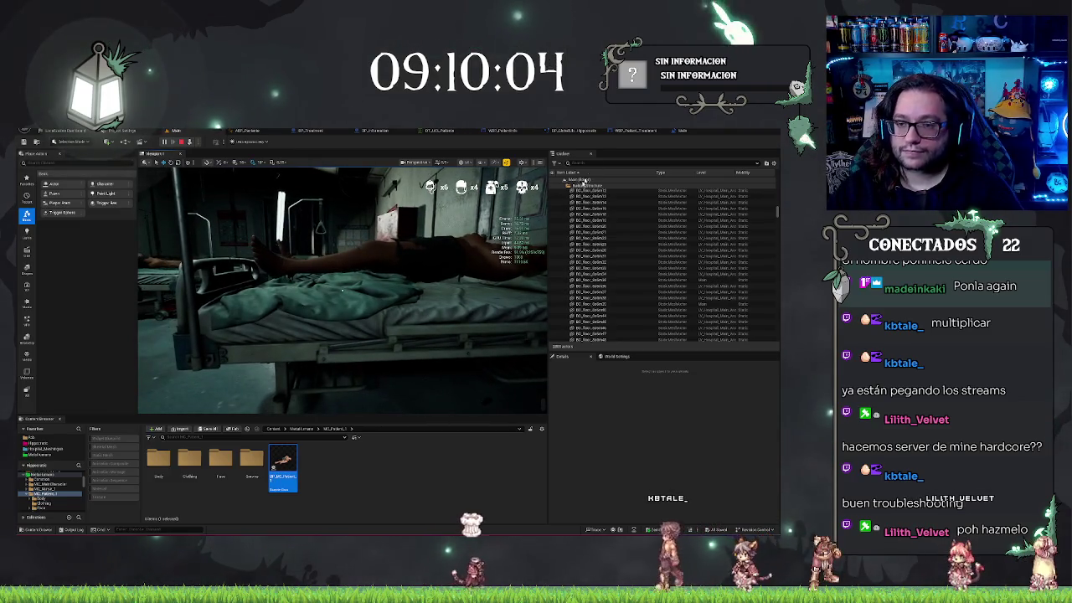
key("Escape")
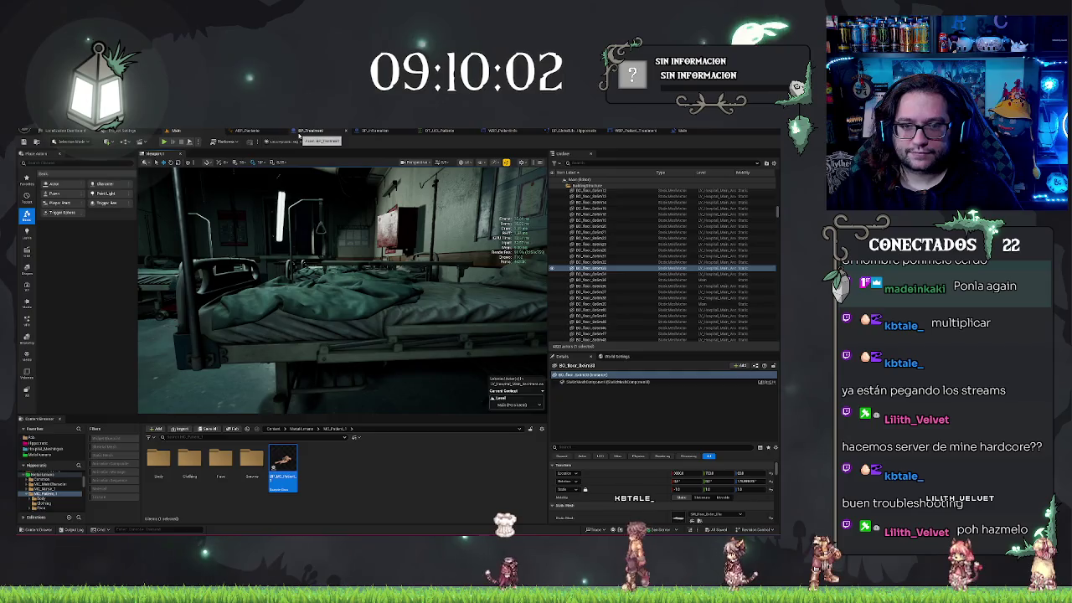
left_click(299, 134)
left_click(181, 131)
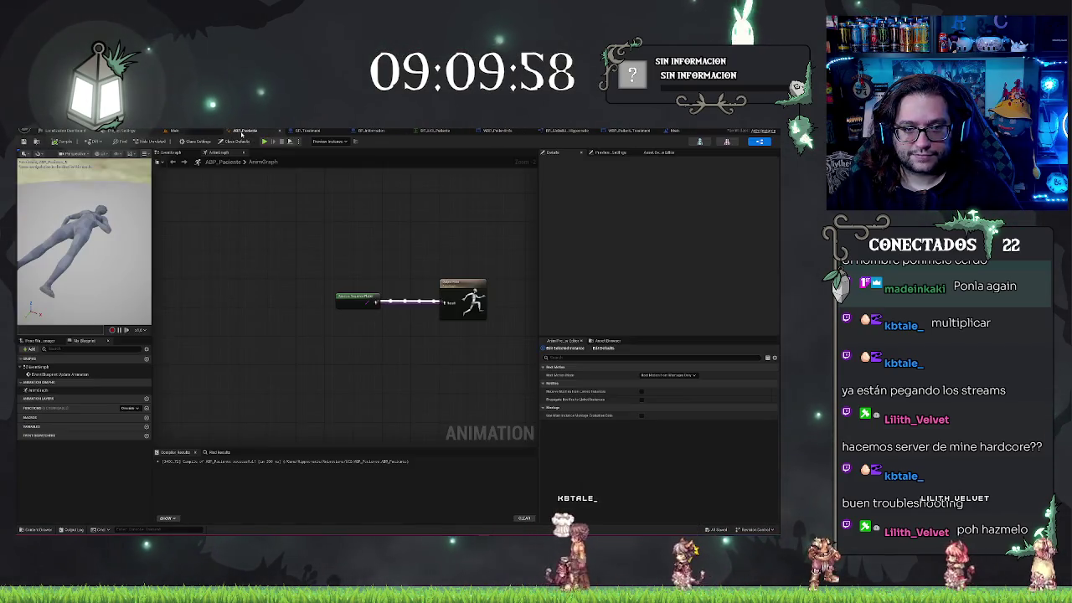
left_click(242, 132)
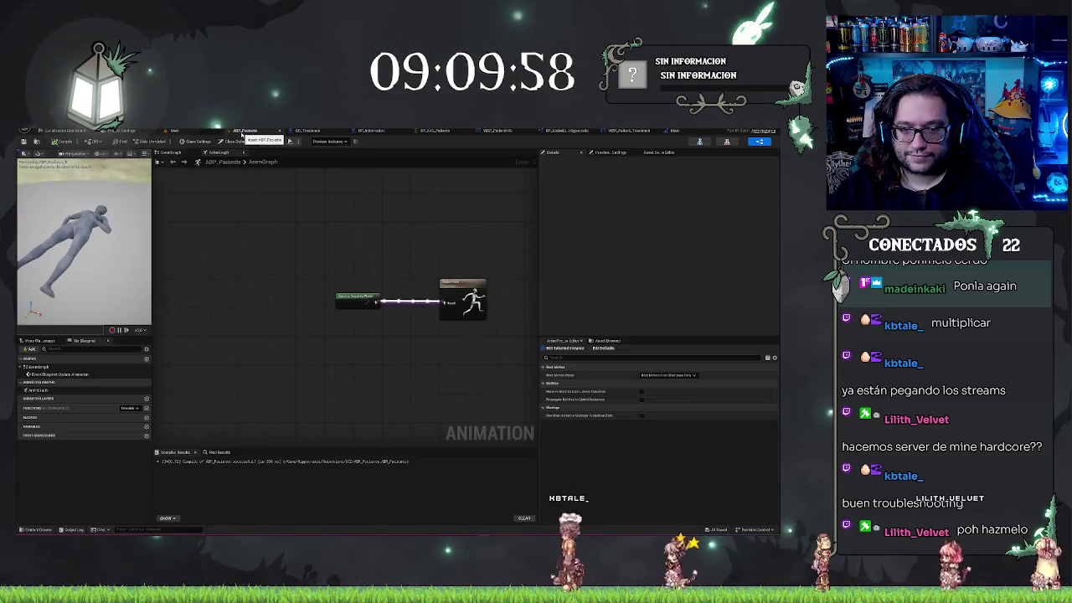
Step: Save BP_Information from its editor tab, then go back to the Main hospital level
left_click(302, 132)
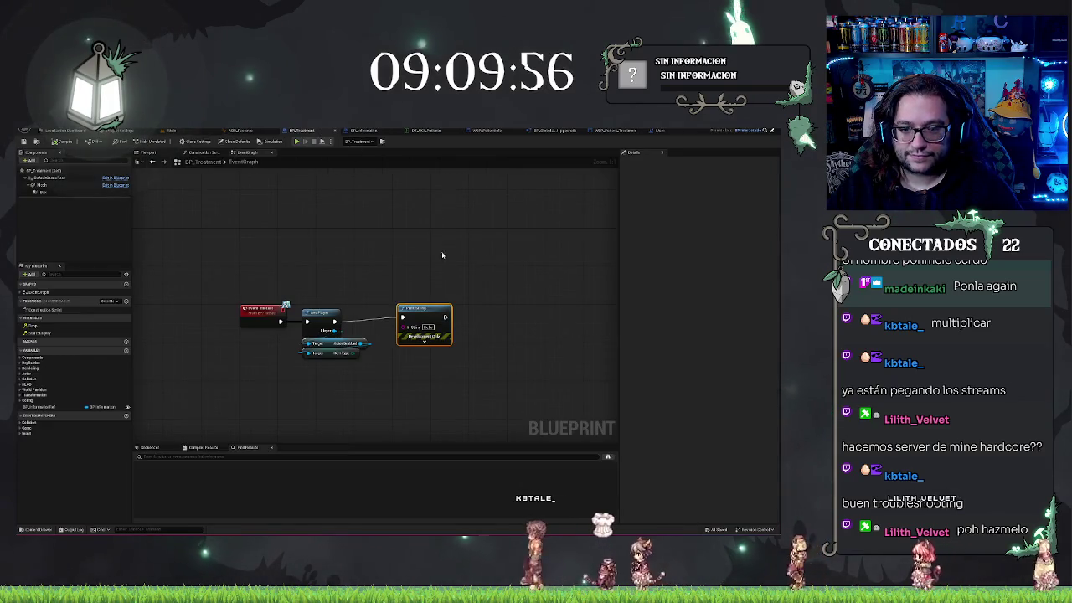
left_click(369, 132)
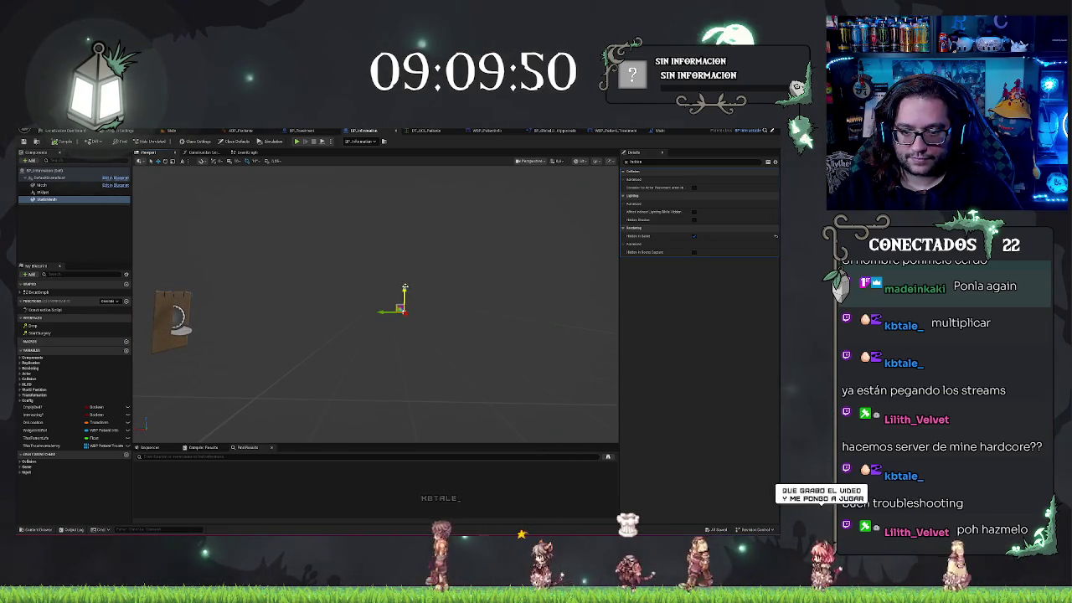
key("ctrl+s")
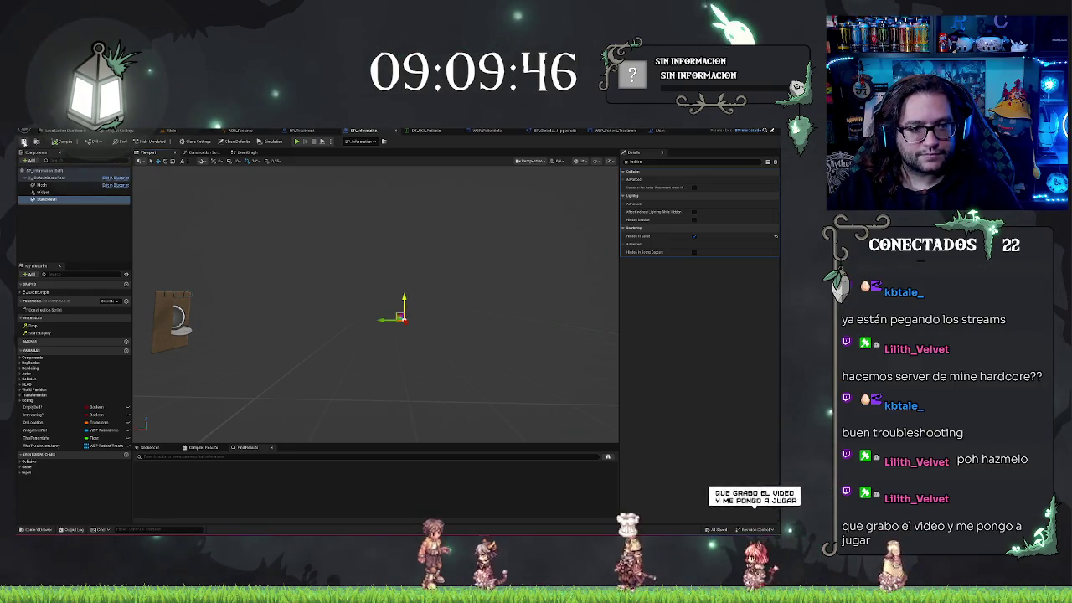
left_click(172, 132)
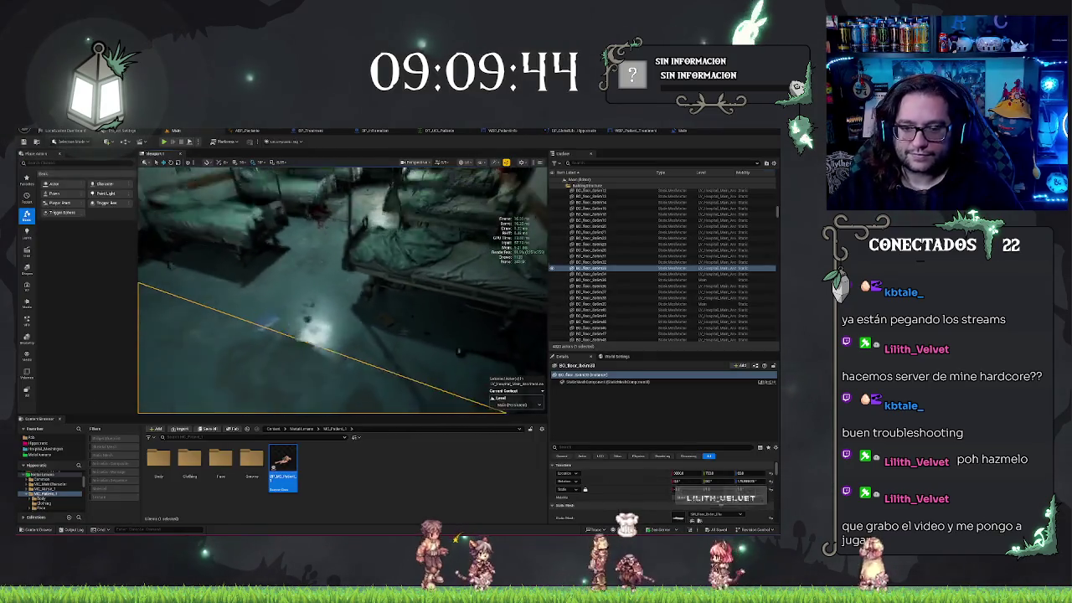
Step: Play From Here at a ward spot to confirm patients lie on their beds, then stop
right_click(355, 320)
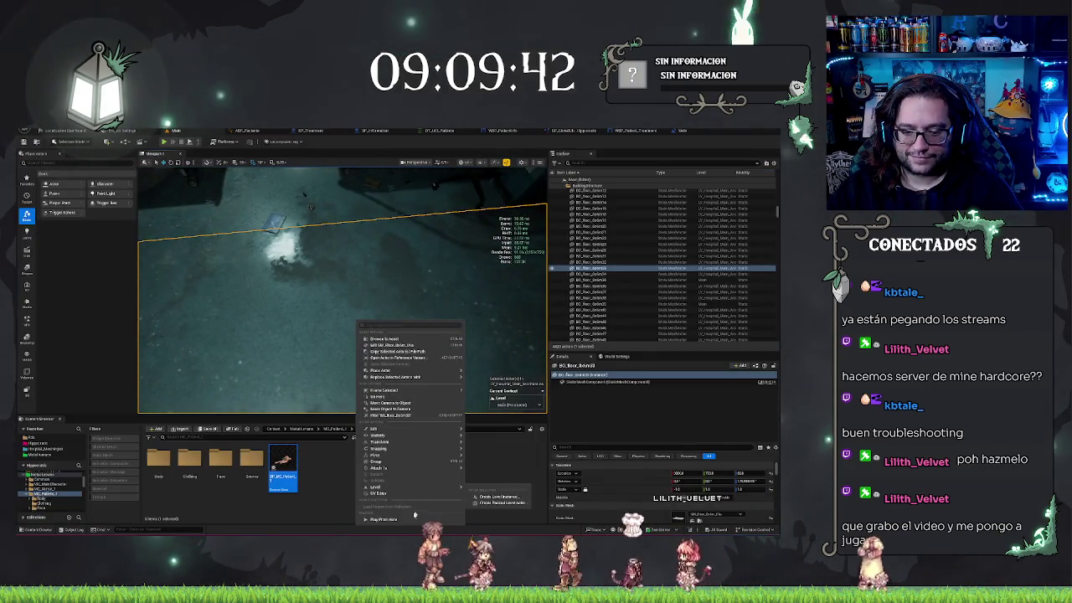
left_click(400, 521)
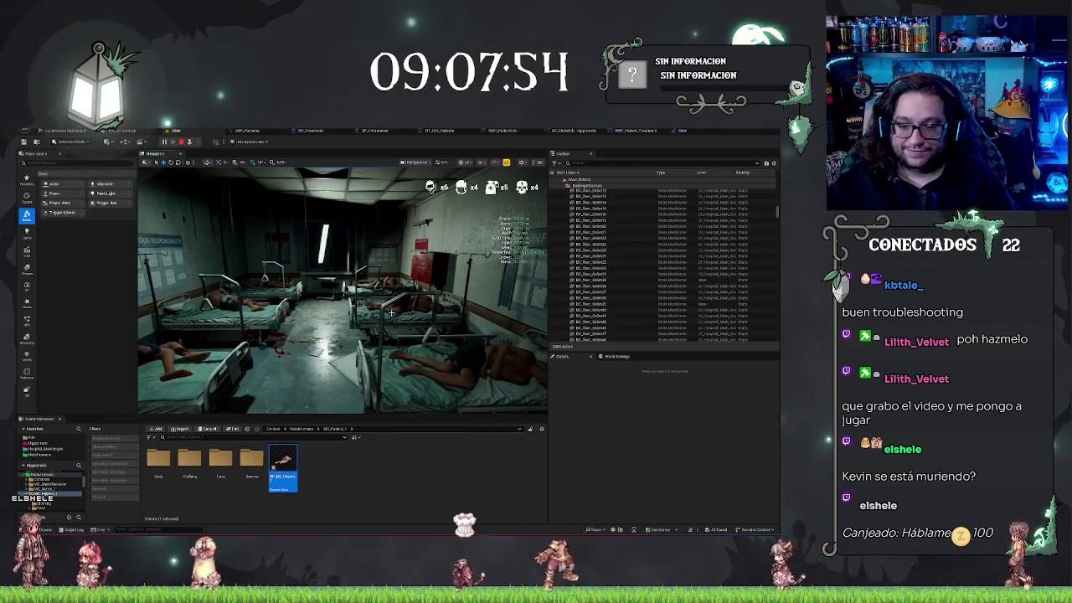
key("Escape")
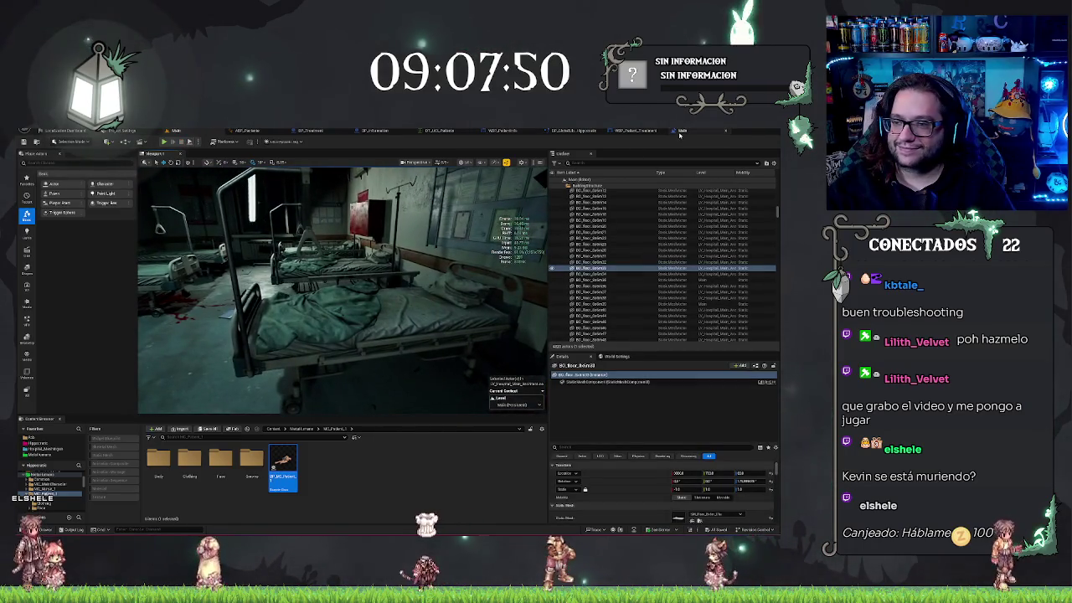
Step: Save the BP_Information blueprint and return to the Main level tab
left_click(374, 131)
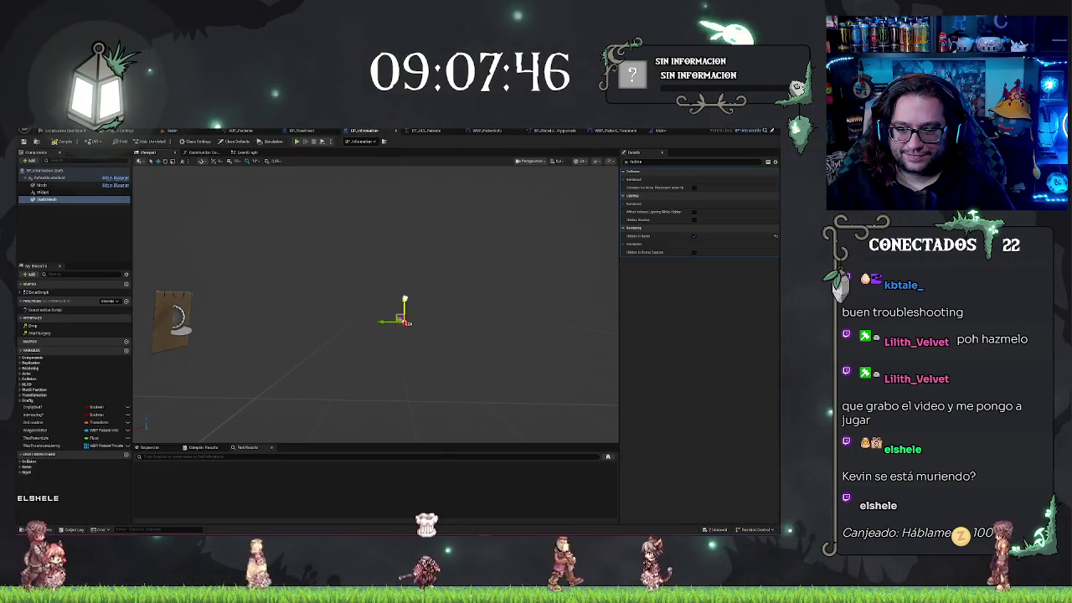
key("ctrl+s")
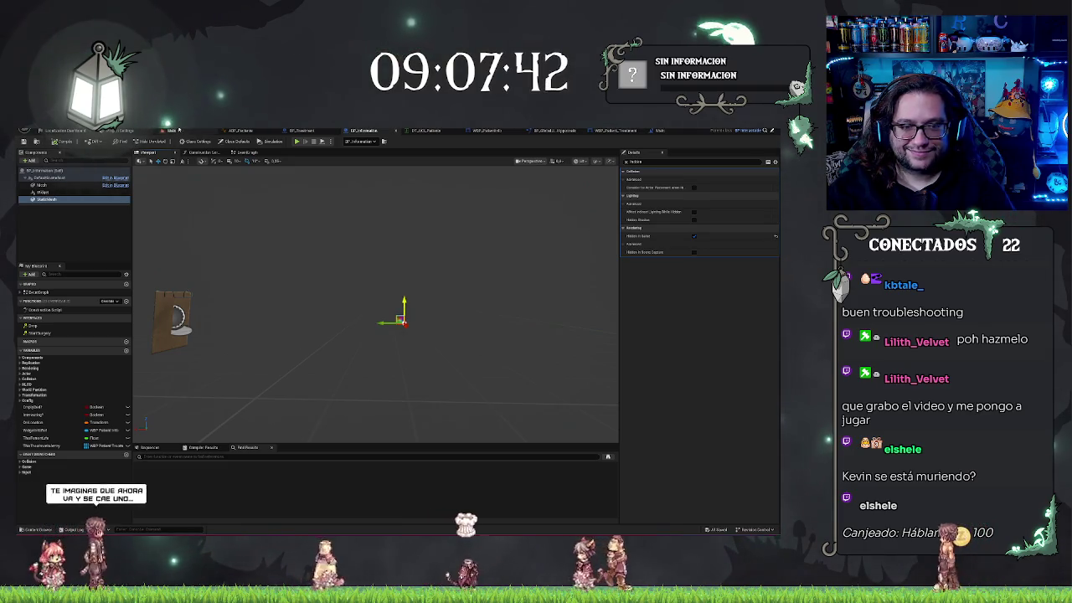
left_click(178, 130)
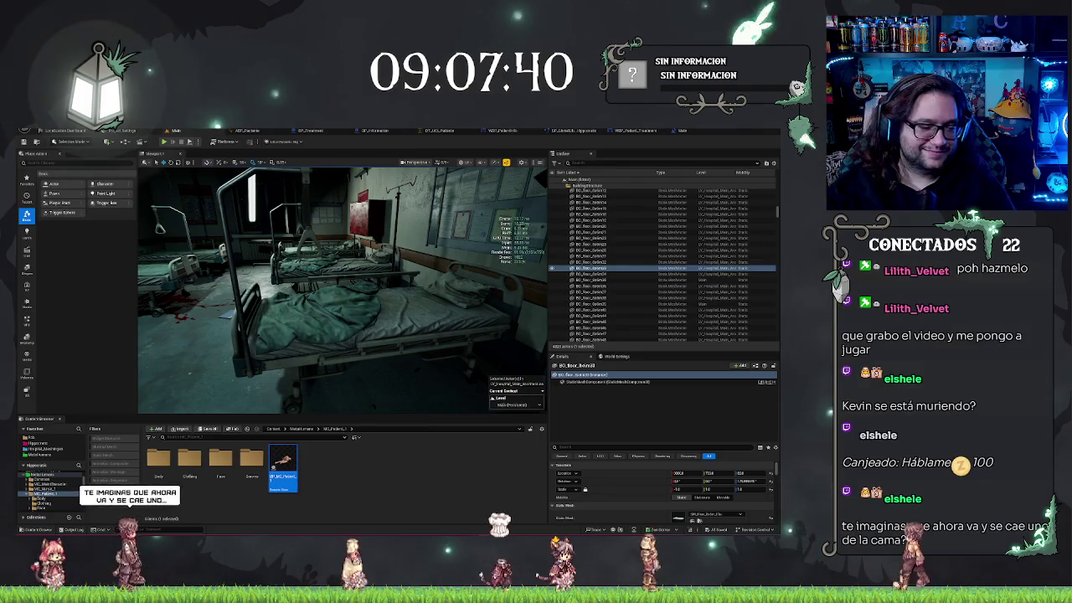
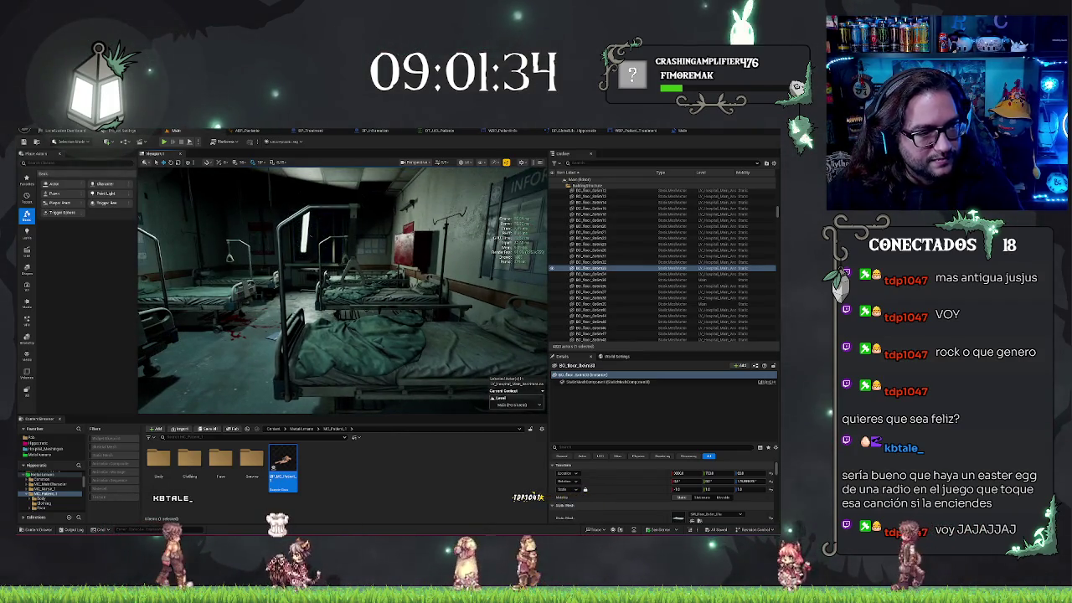
Step: Frame the selected actor and look around the hospital ward room
key("f")
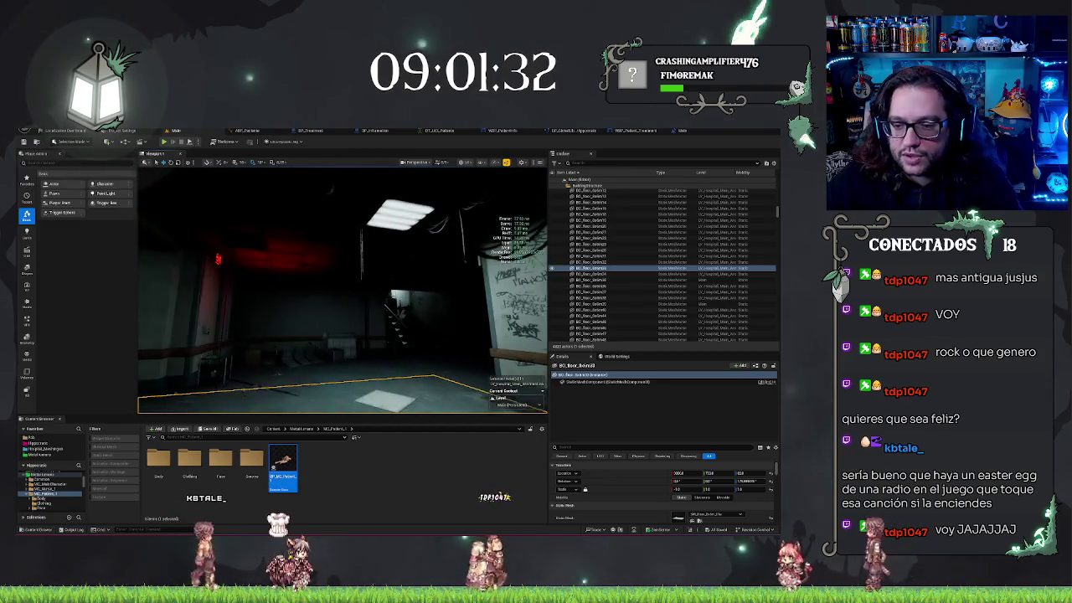
left_click_drag(460, 334, 377, 352)
key("Escape")
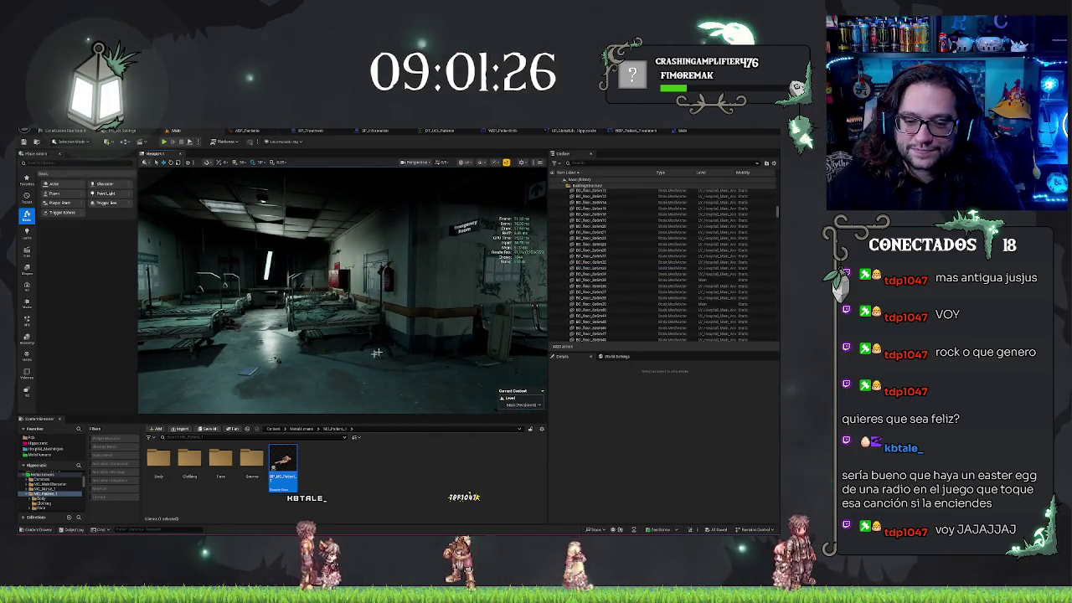
Step: Select the ward floor, then play-test the level and stop back in the editor
right_click(373, 387)
left_click(372, 387)
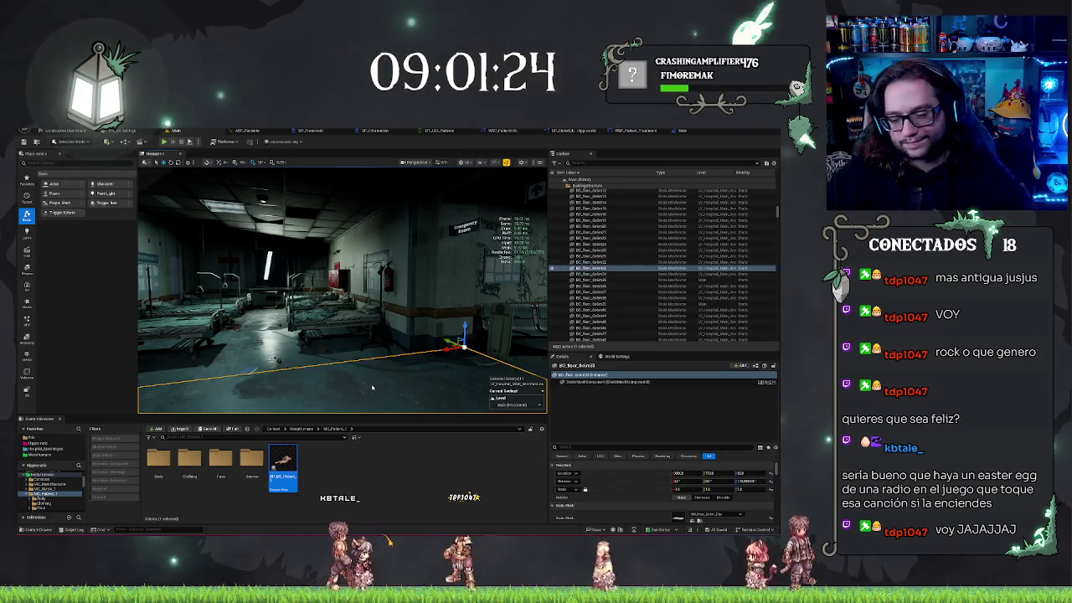
key("alt+p")
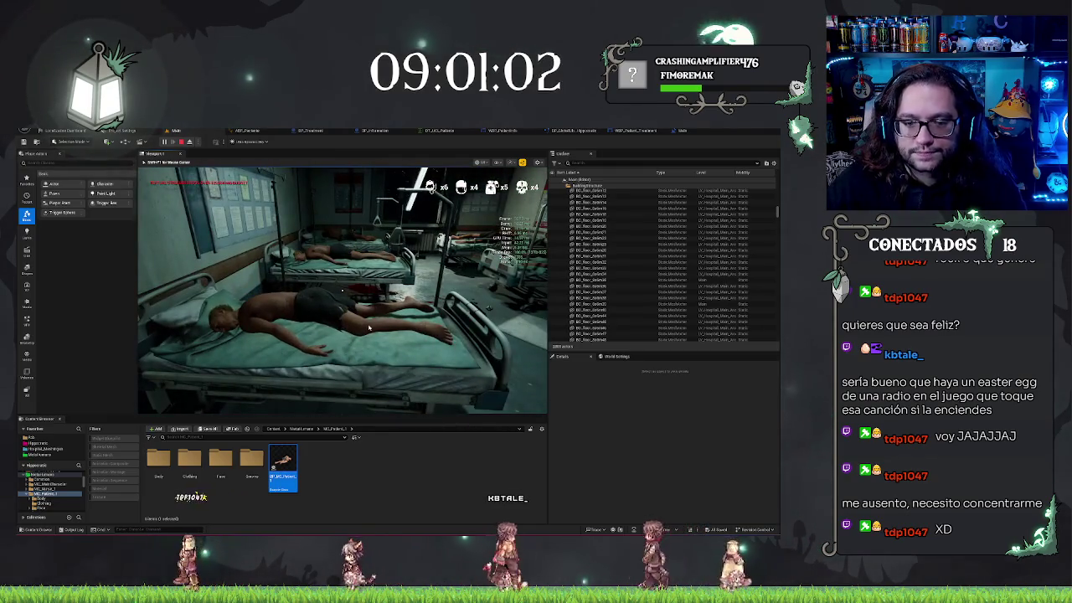
key("Escape")
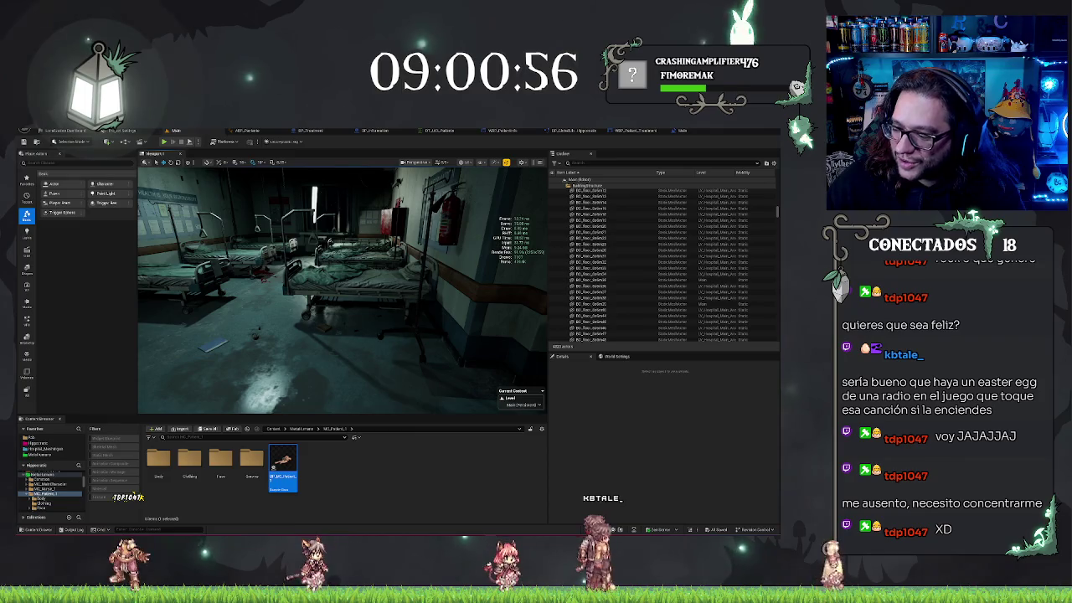
left_click_drag(344, 293, 280, 303)
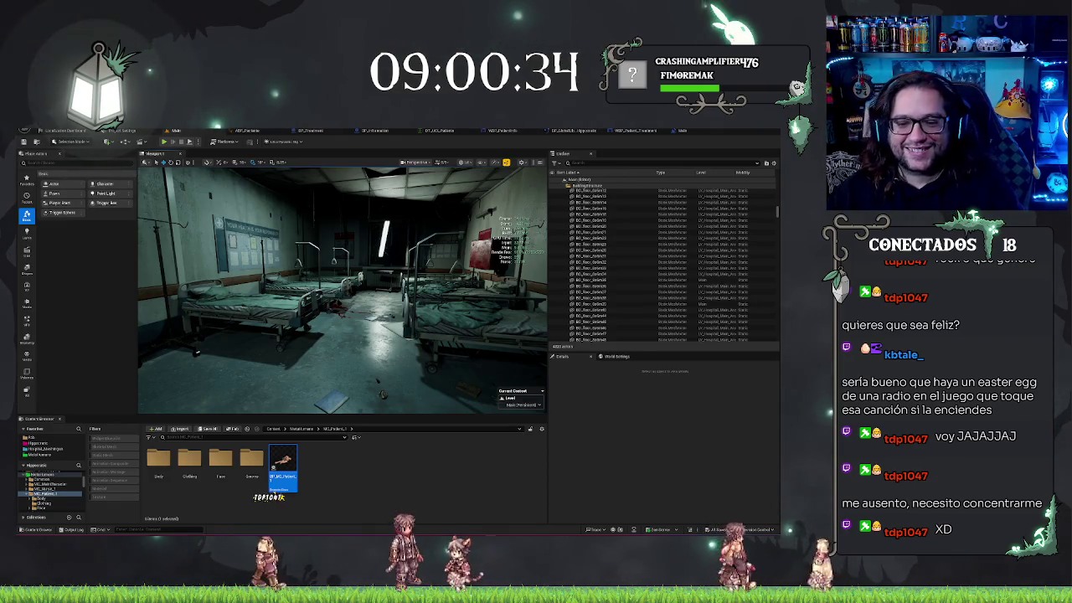
key("w")
key("g")
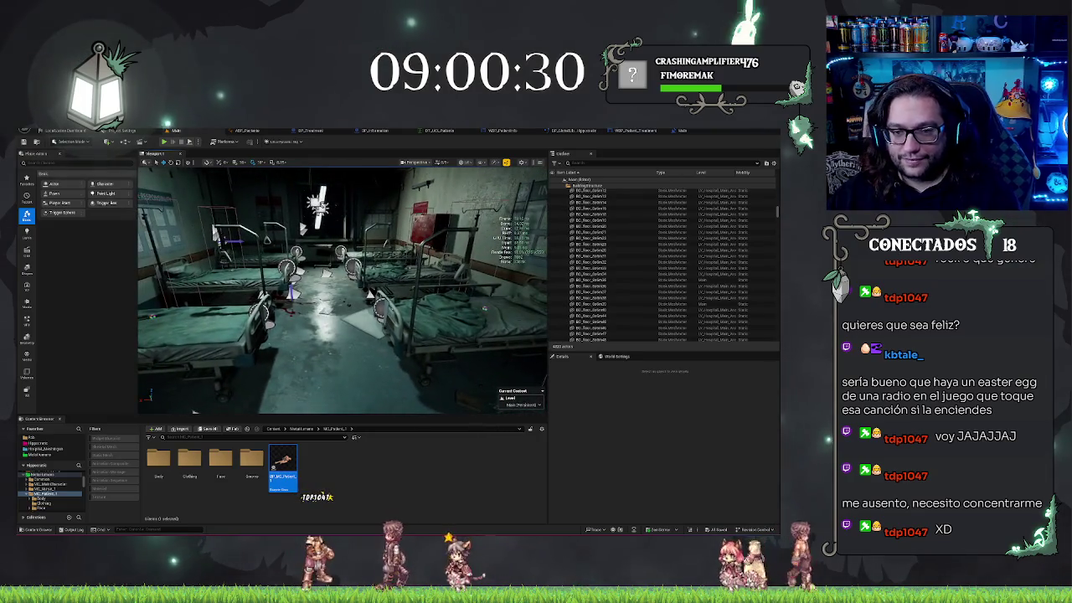
key("w")
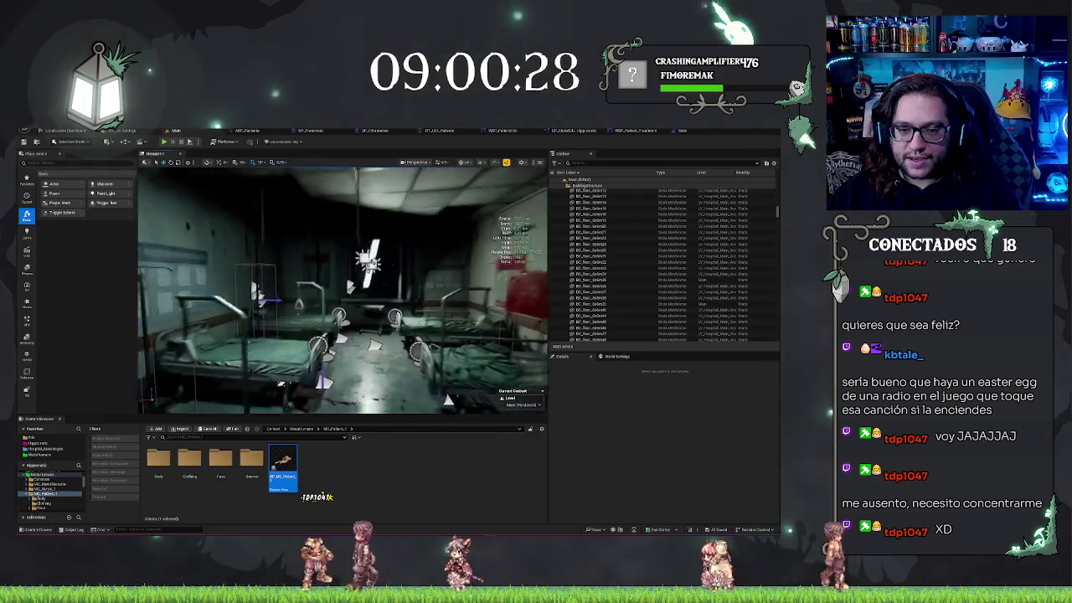
key("w")
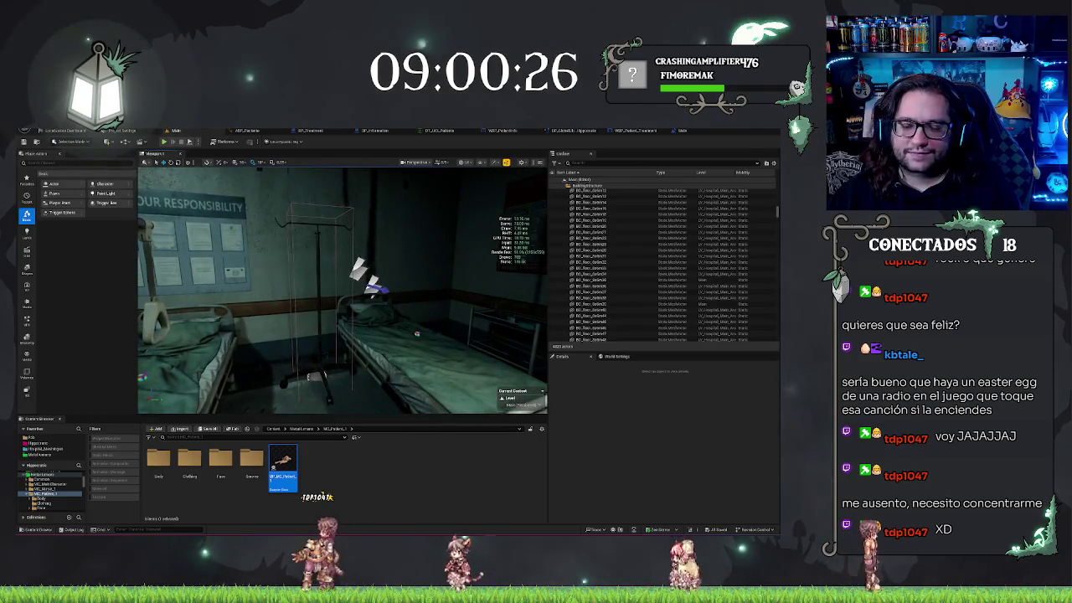
key("w")
key("w")
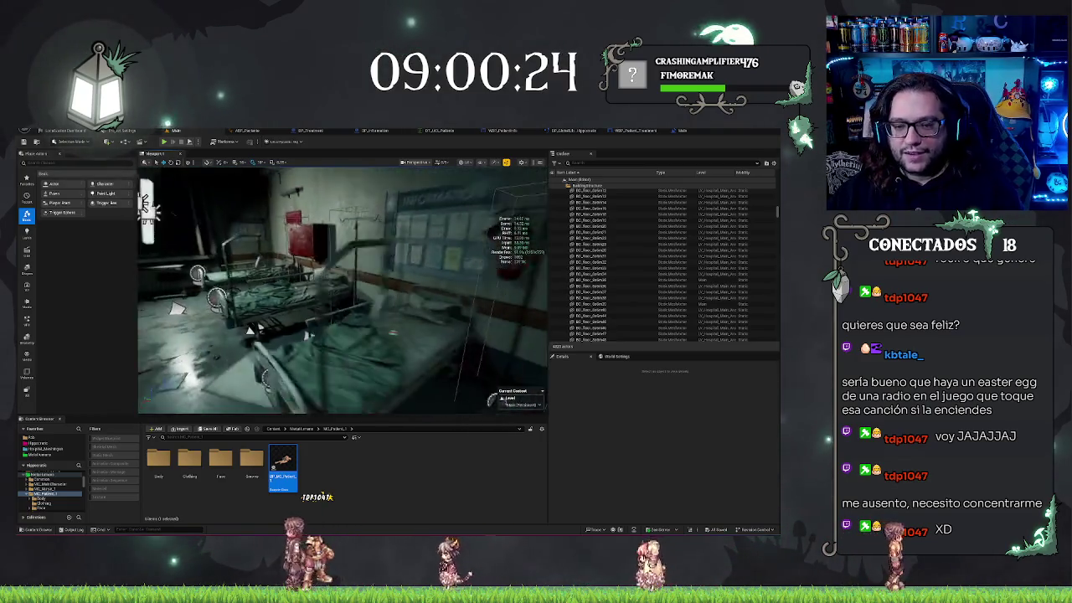
key("w")
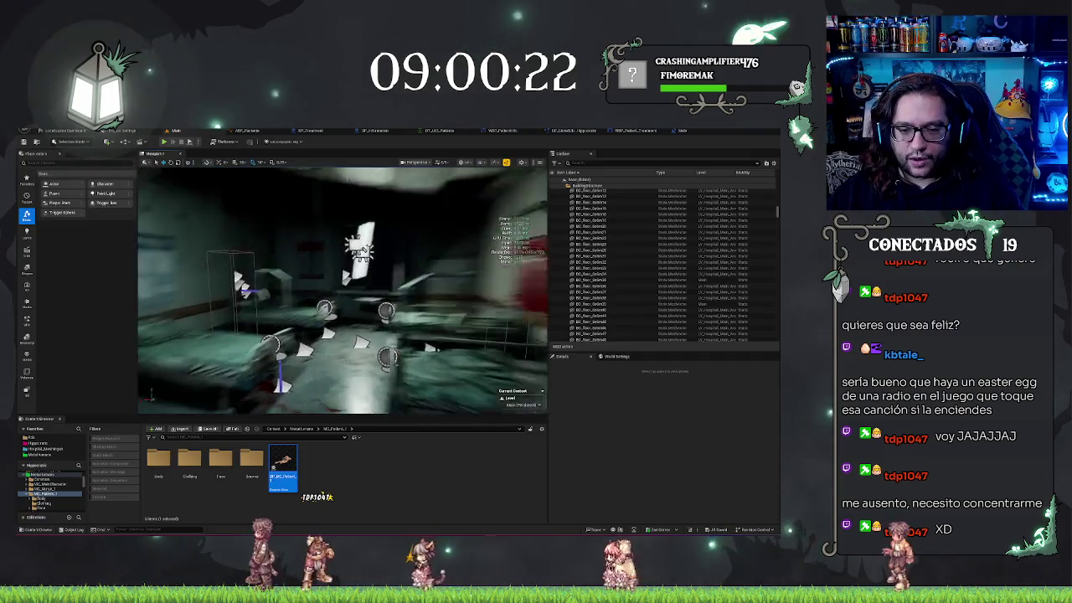
key("w")
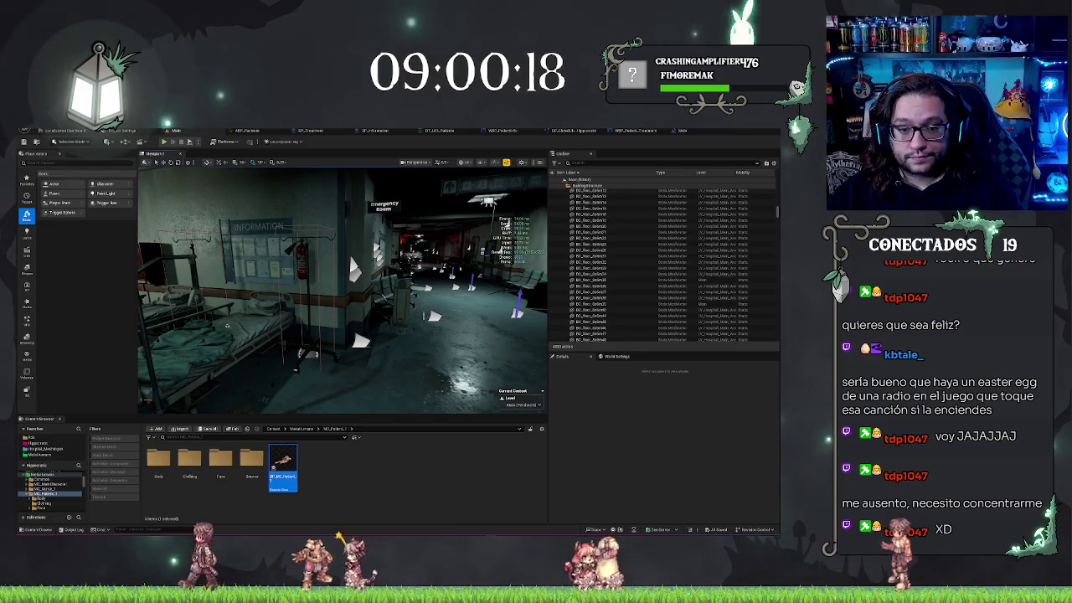
key("w")
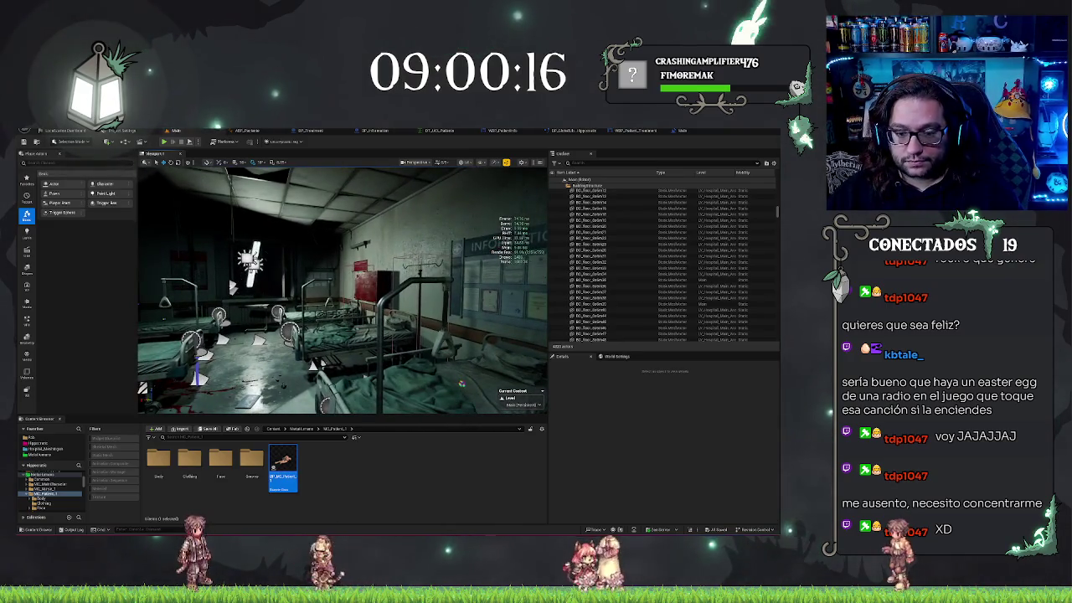
key("w")
key("w")
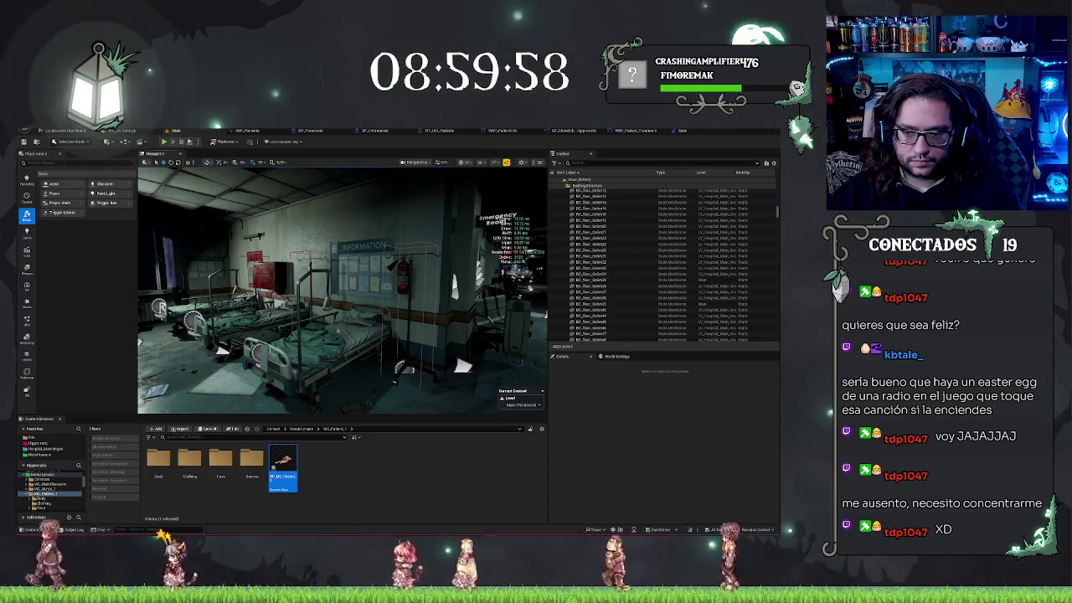
key("w")
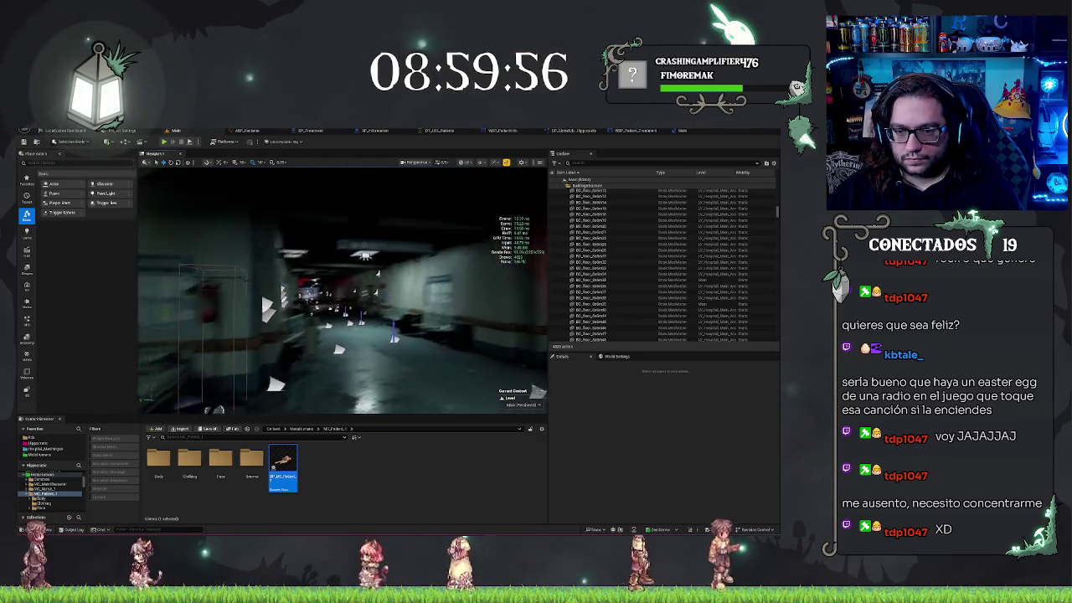
key("s")
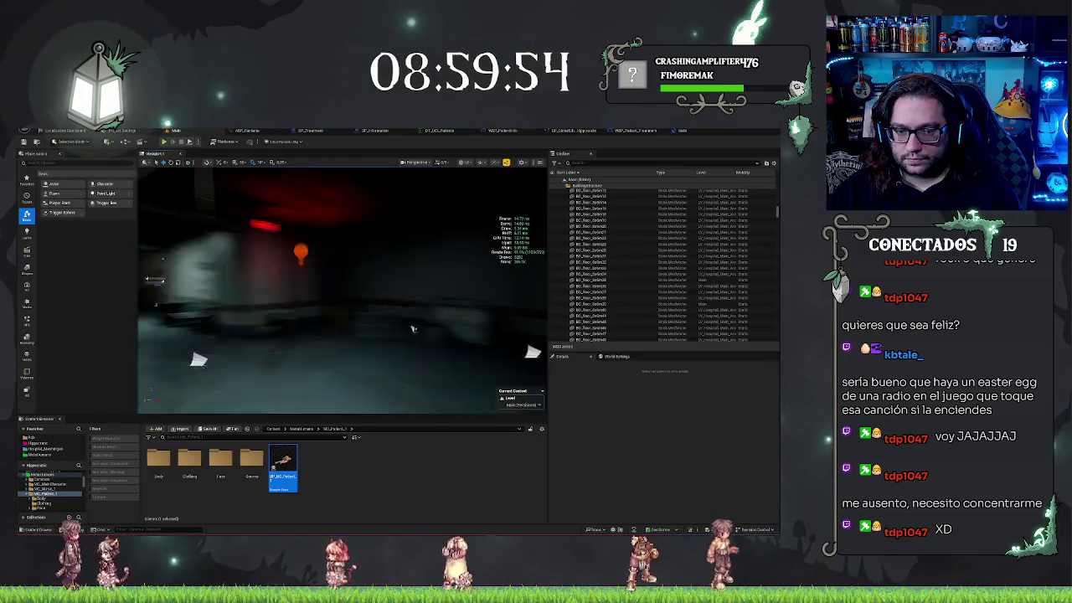
key("w")
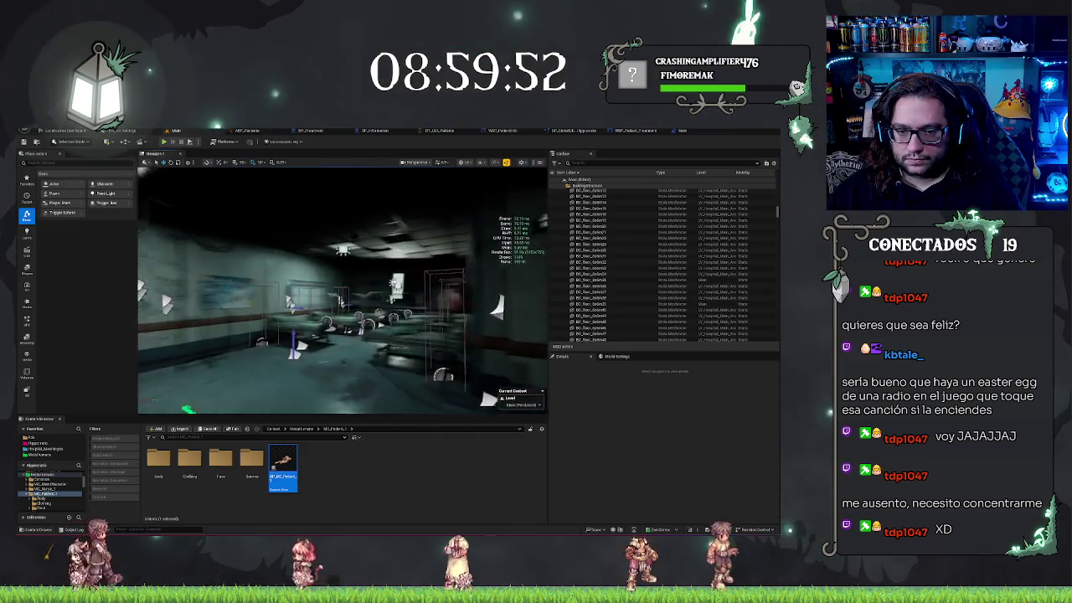
key("w")
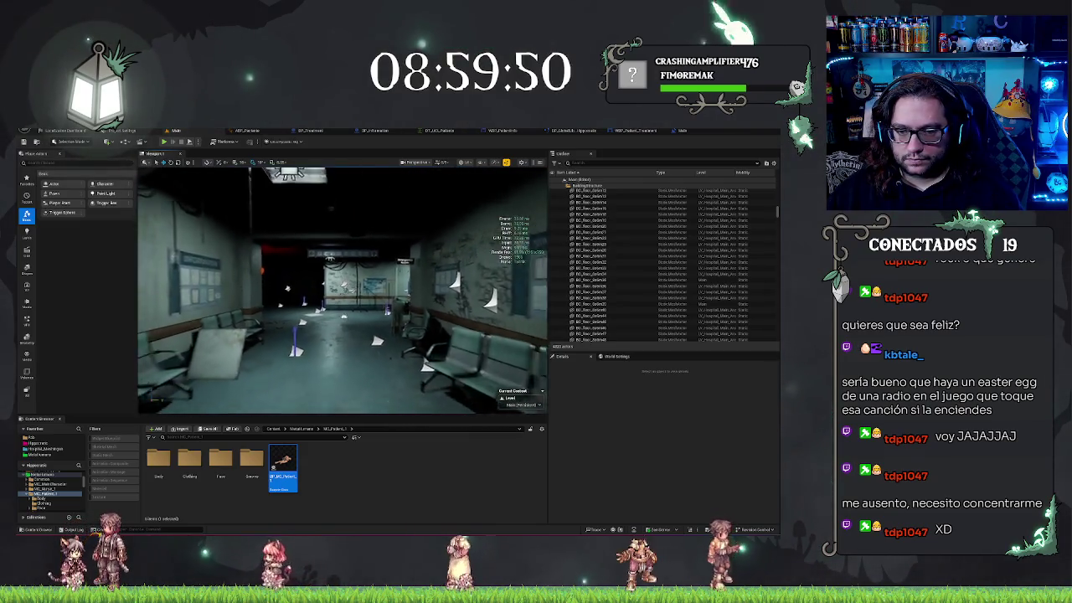
key("w")
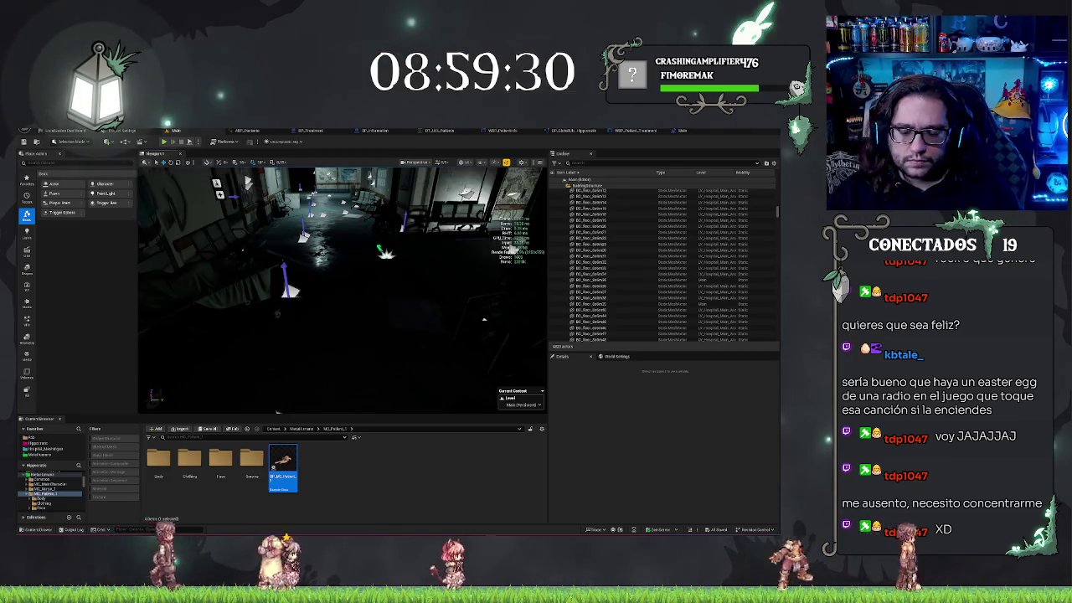
left_click(220, 463)
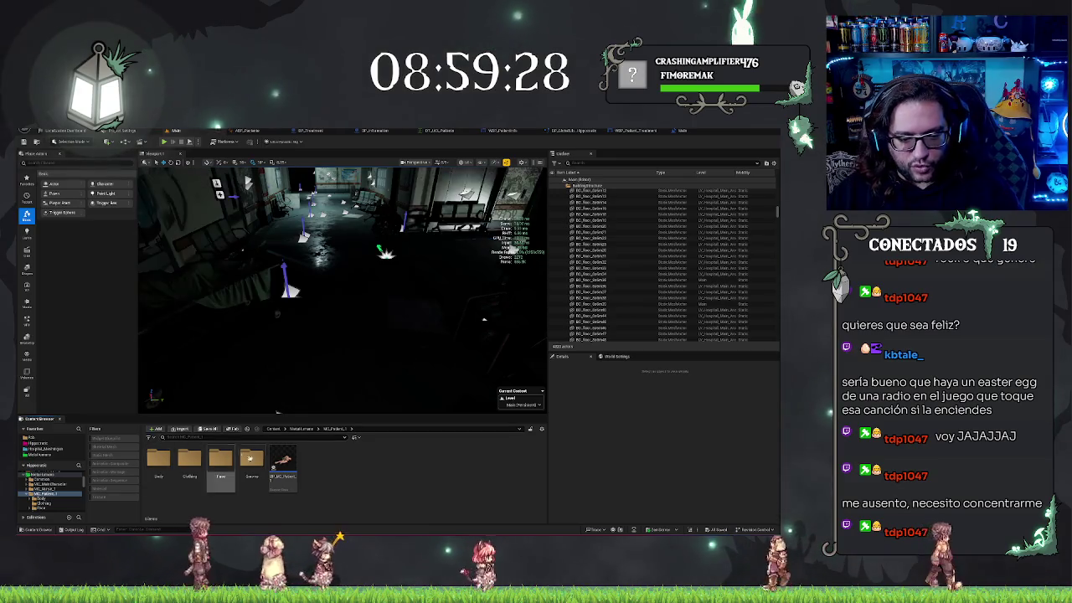
Step: Return to the Hippocratic folder and open its Blueprints subfolder
key("alt+Left")
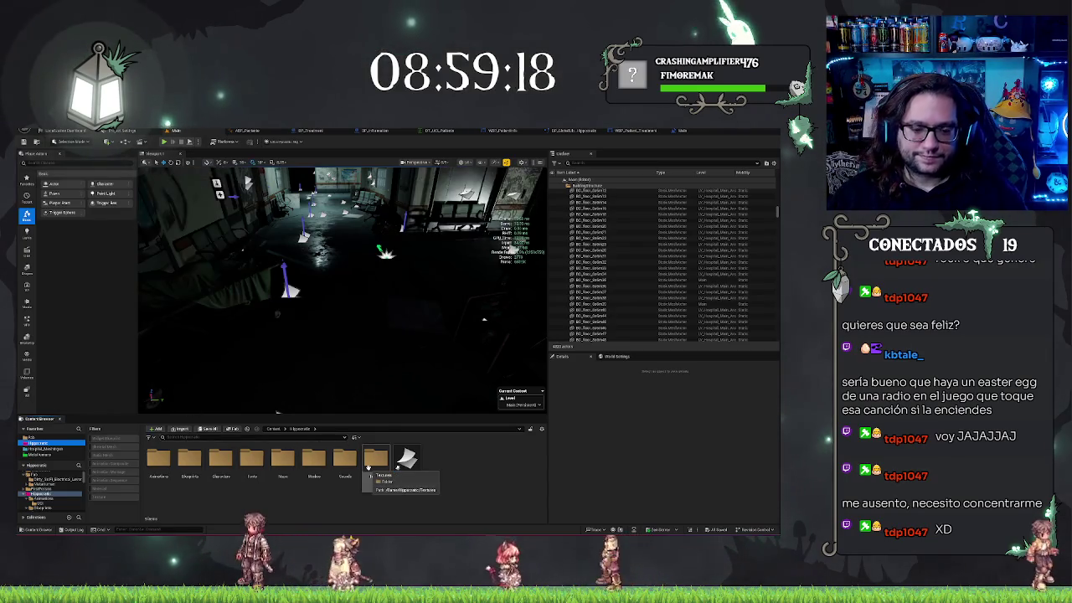
double_click(190, 458)
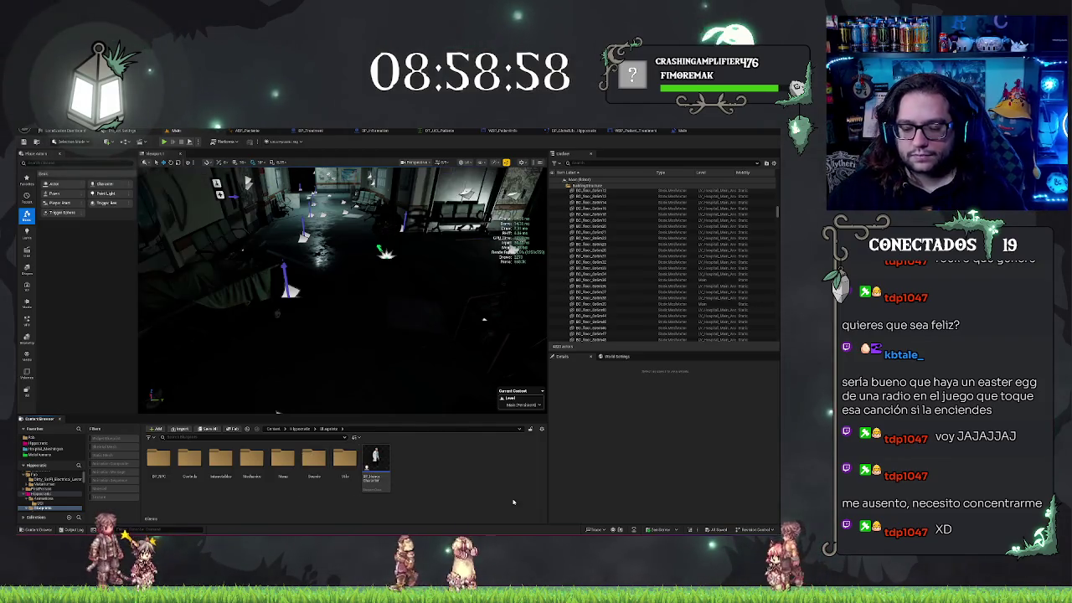
key("w")
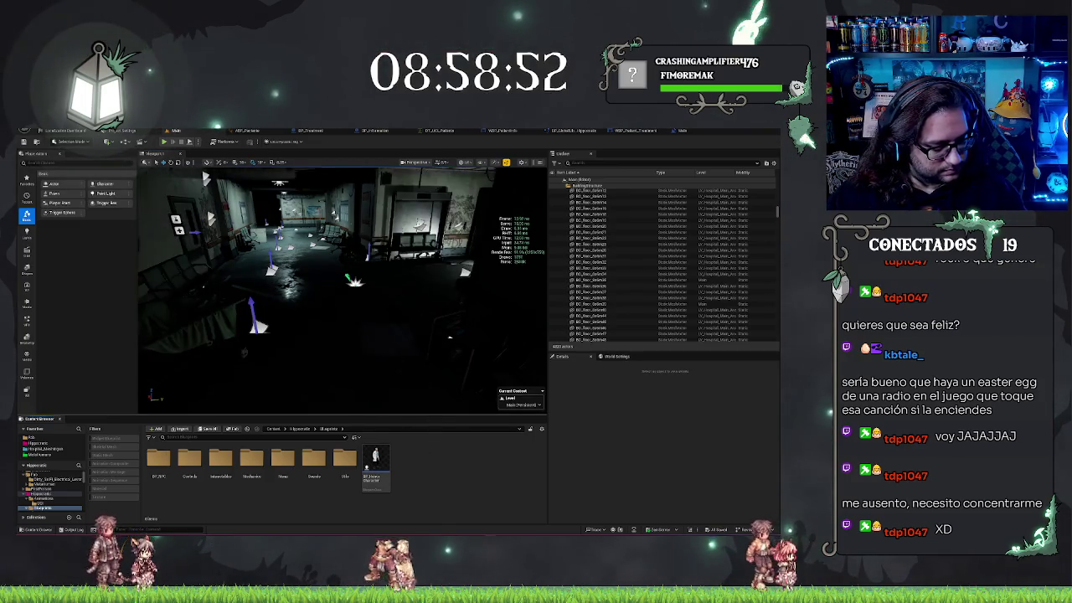
left_click_drag(343, 285, 301, 289)
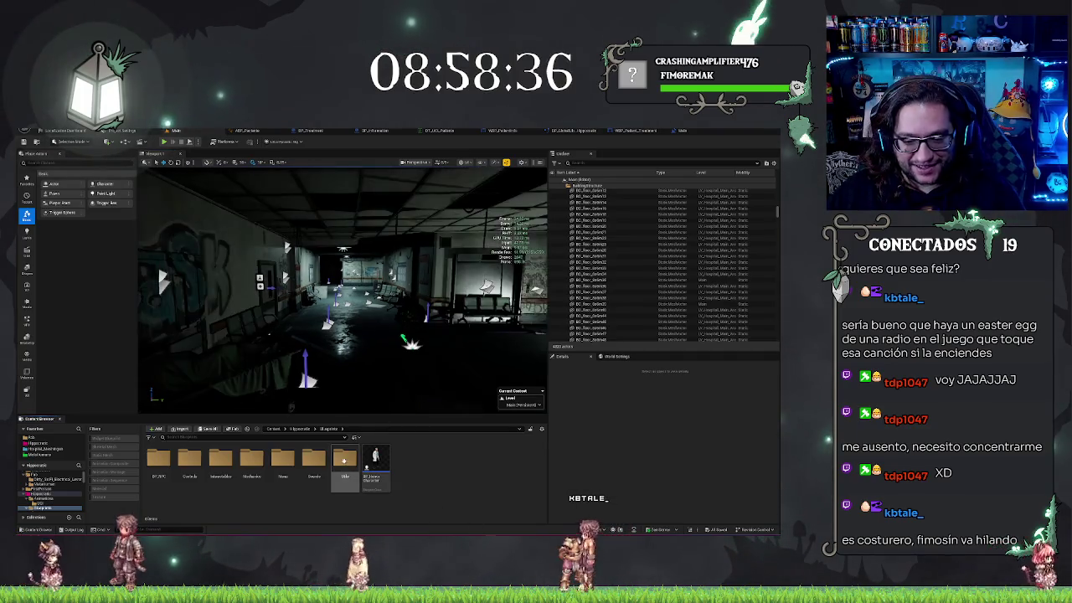
Step: In the Mechanics > UI folder, create an Actor Blueprint class named '_UCL_MPathfinder'
double_click(251, 458)
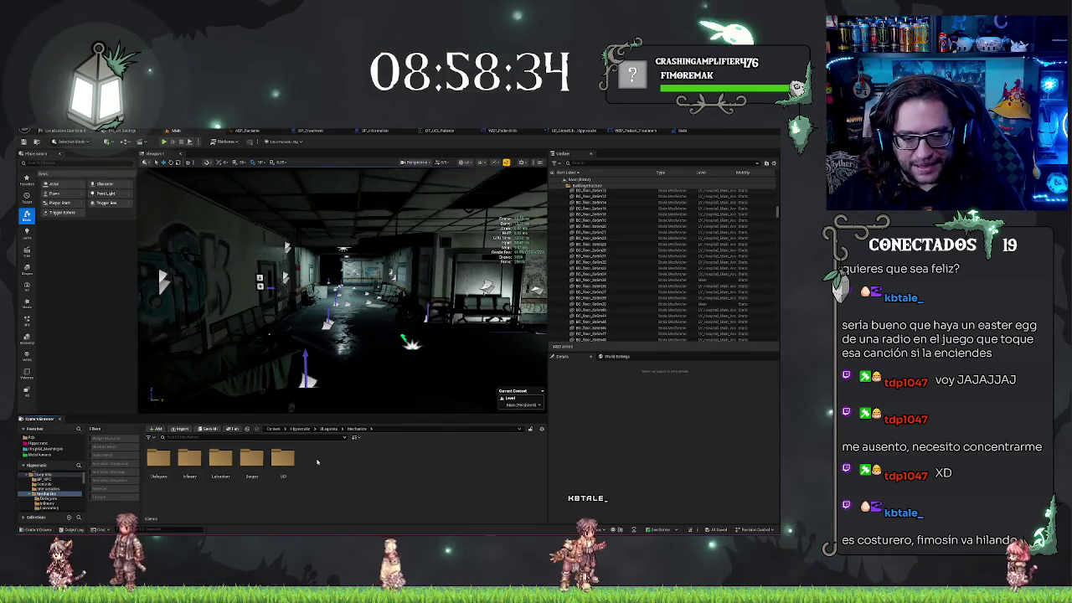
double_click(283, 456)
right_click(223, 463)
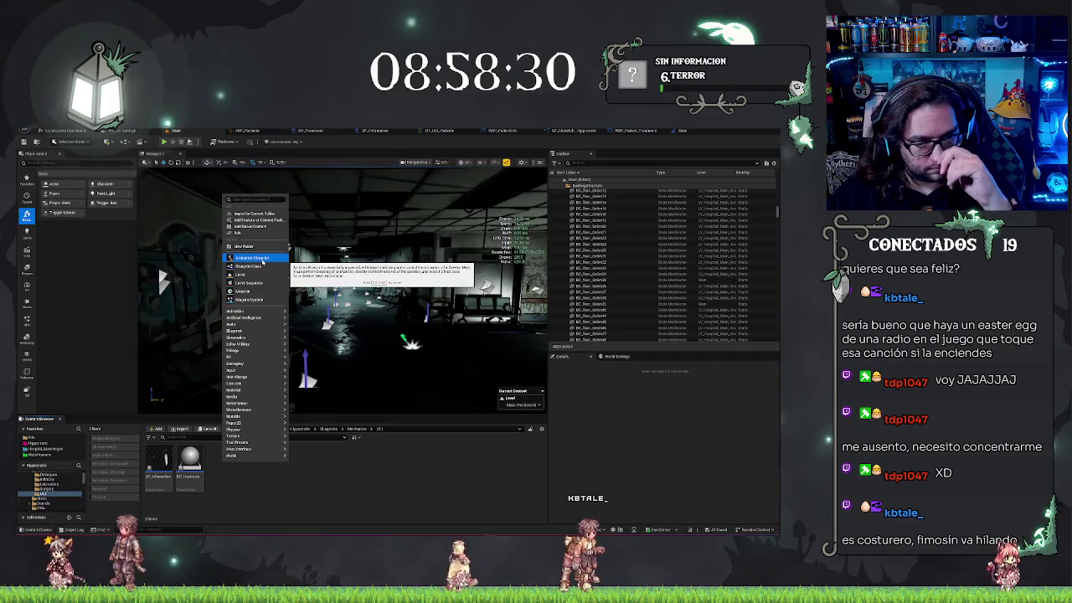
left_click(314, 473)
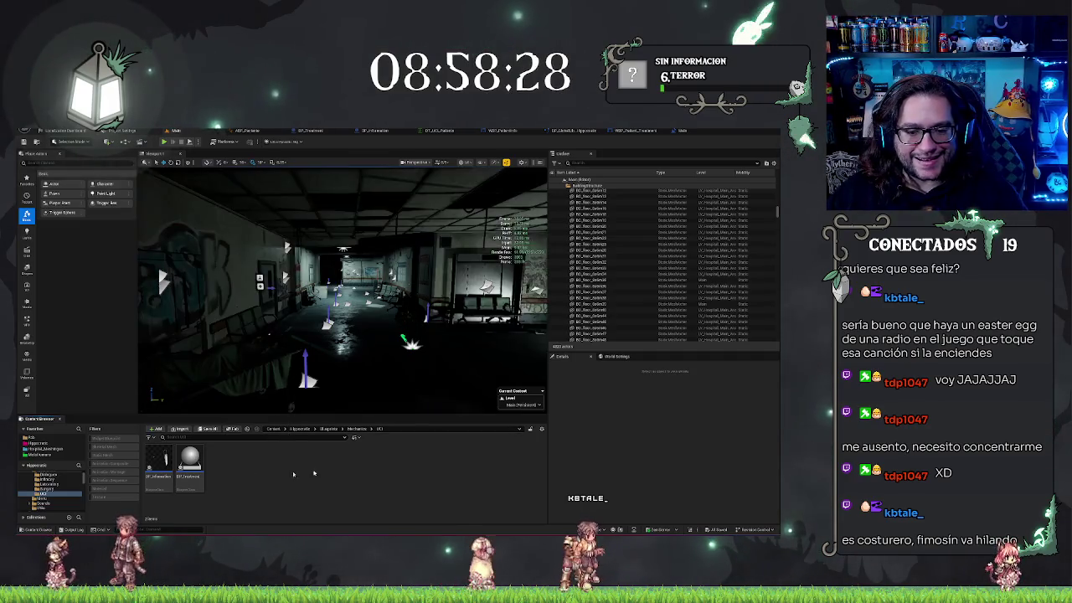
right_click(236, 475)
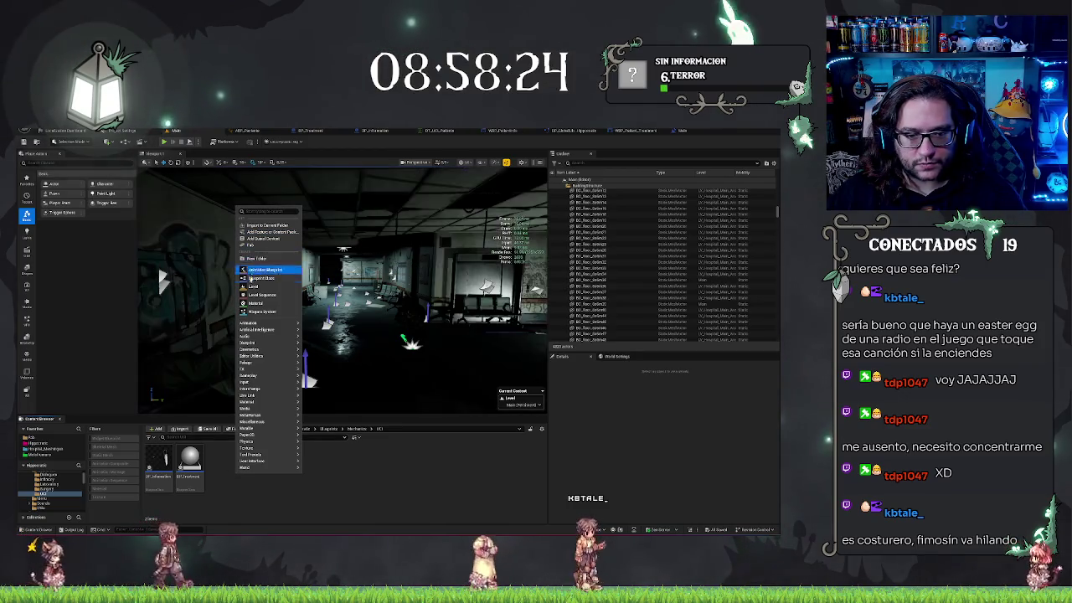
left_click(259, 278)
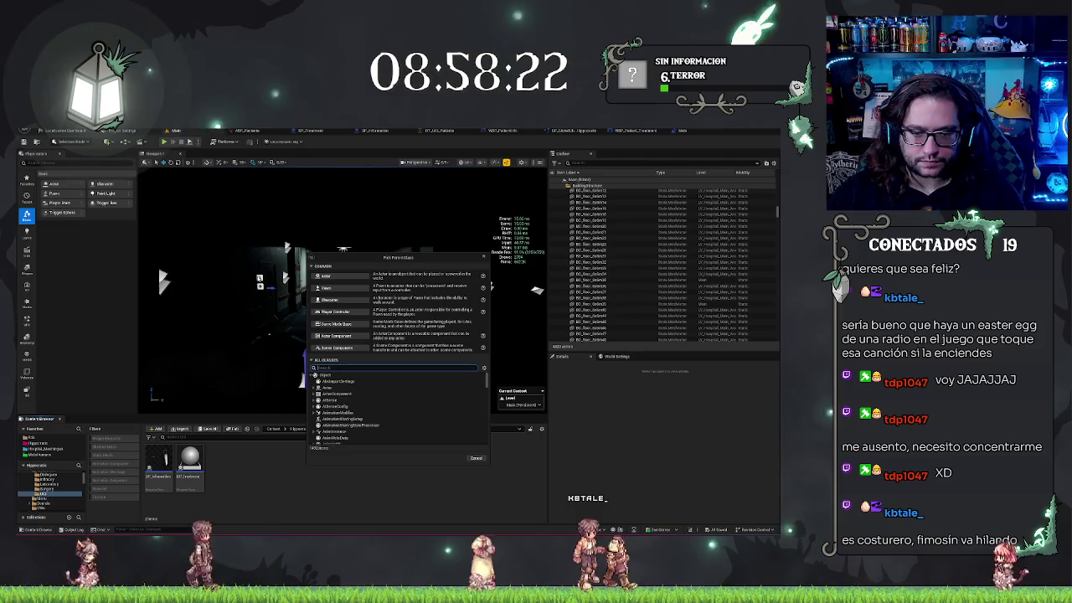
left_click(336, 277)
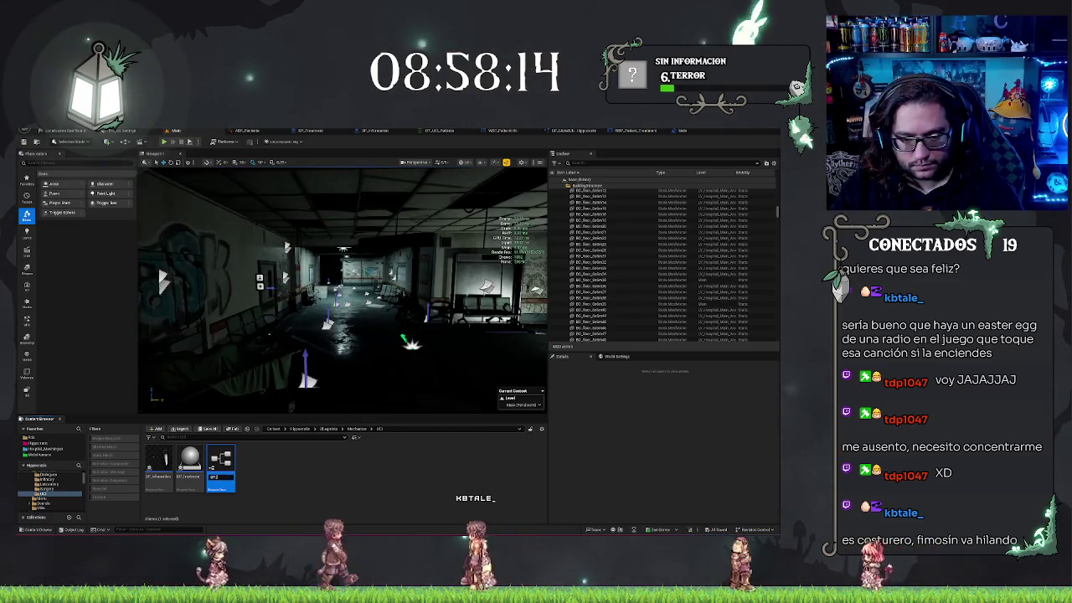
type("_UCL_M")
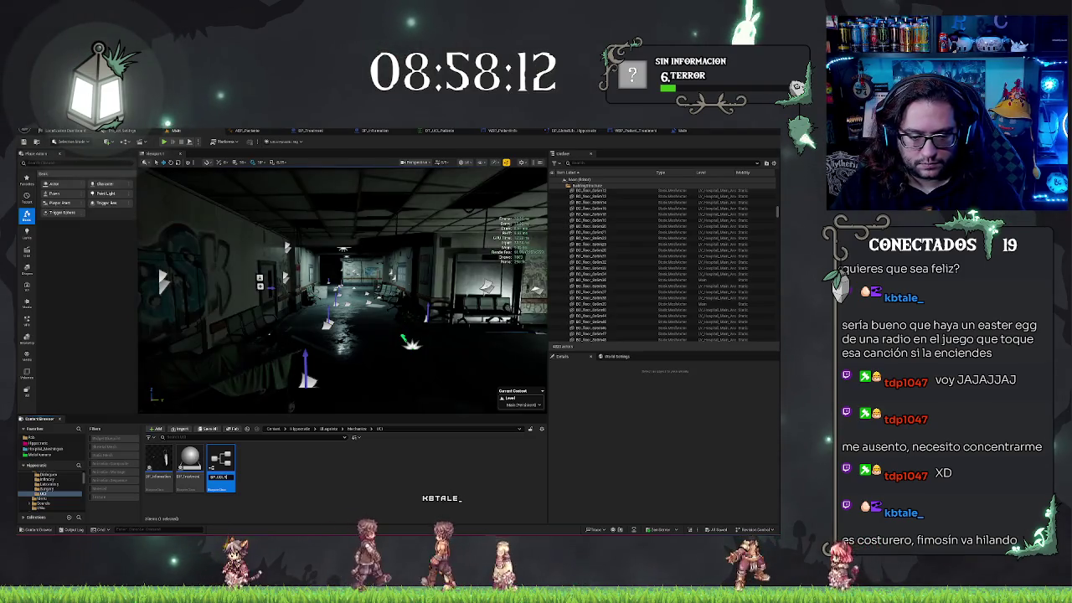
type("Pathfinder")
key("Return")
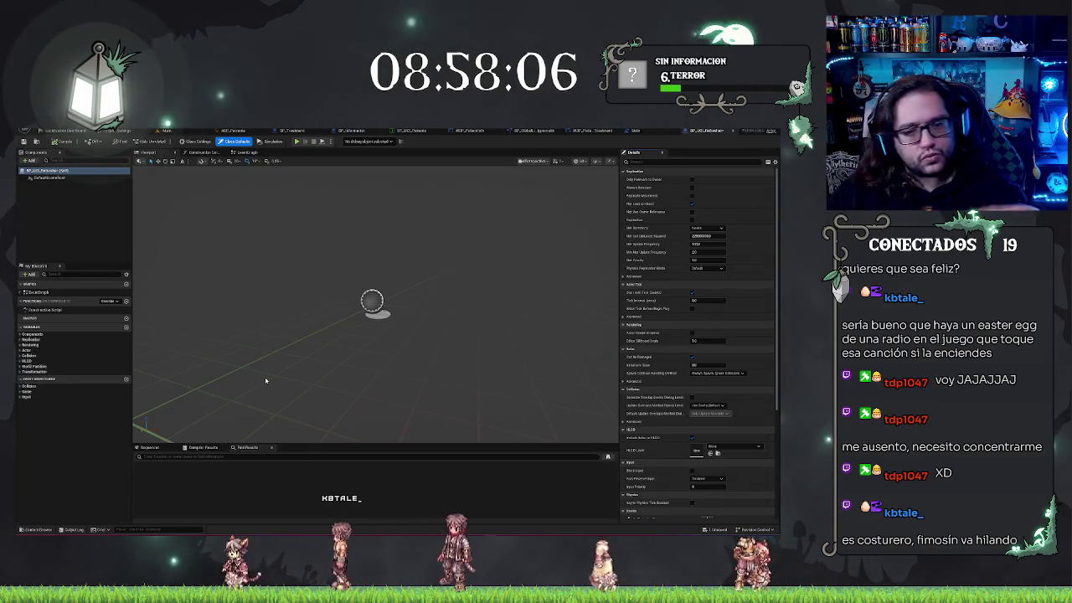
Step: View the blueprint's EventGraph, delete and restore its two lower event nodes, then return to the level
mouse_move(481, 270)
left_mouse_down()
mouse_move(464, 293)
mouse_move(473, 277)
mouse_move(473, 301)
left_mouse_up()
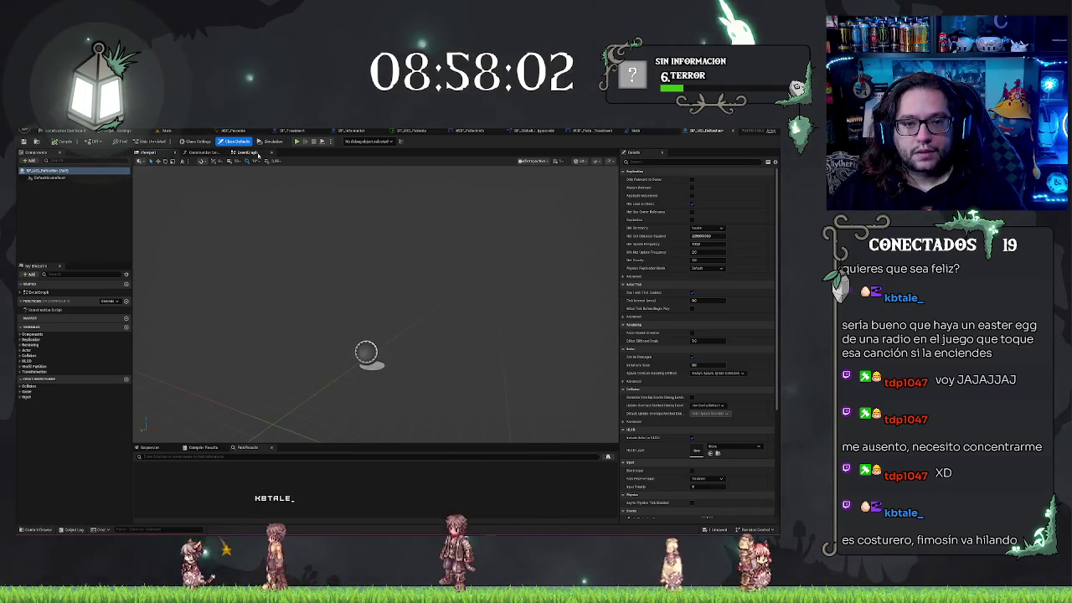
left_click(255, 154)
left_click_drag(327, 258, 596, 428)
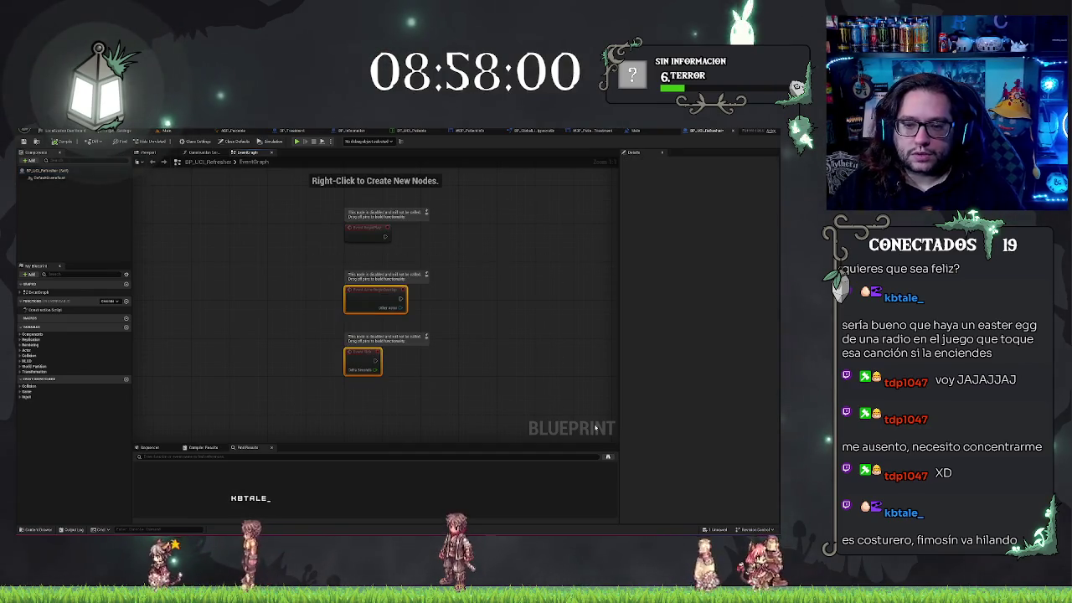
key("Delete")
key("ctrl+z")
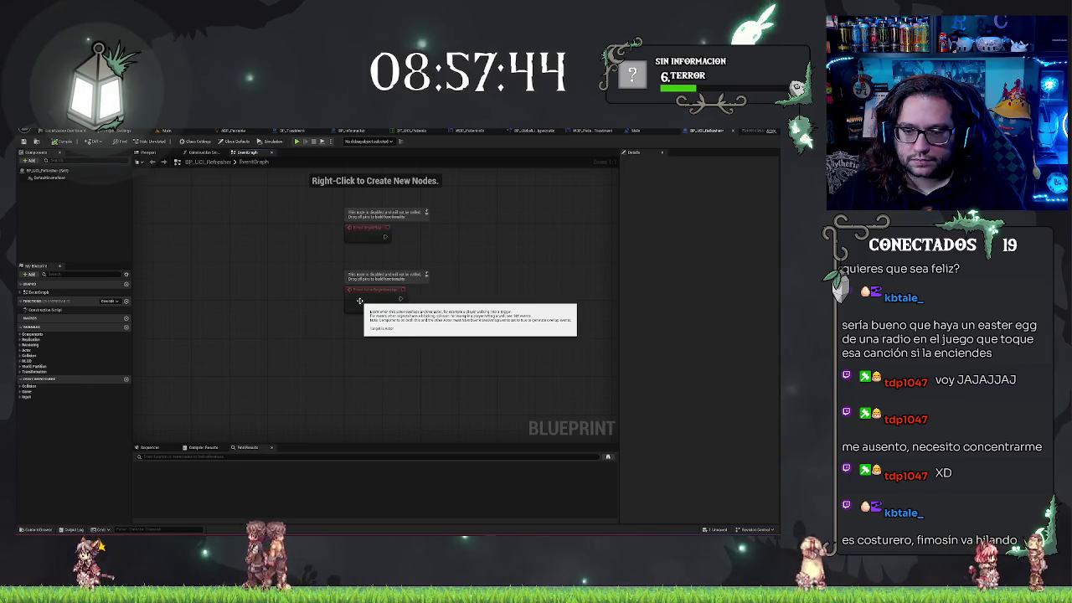
left_click(189, 133)
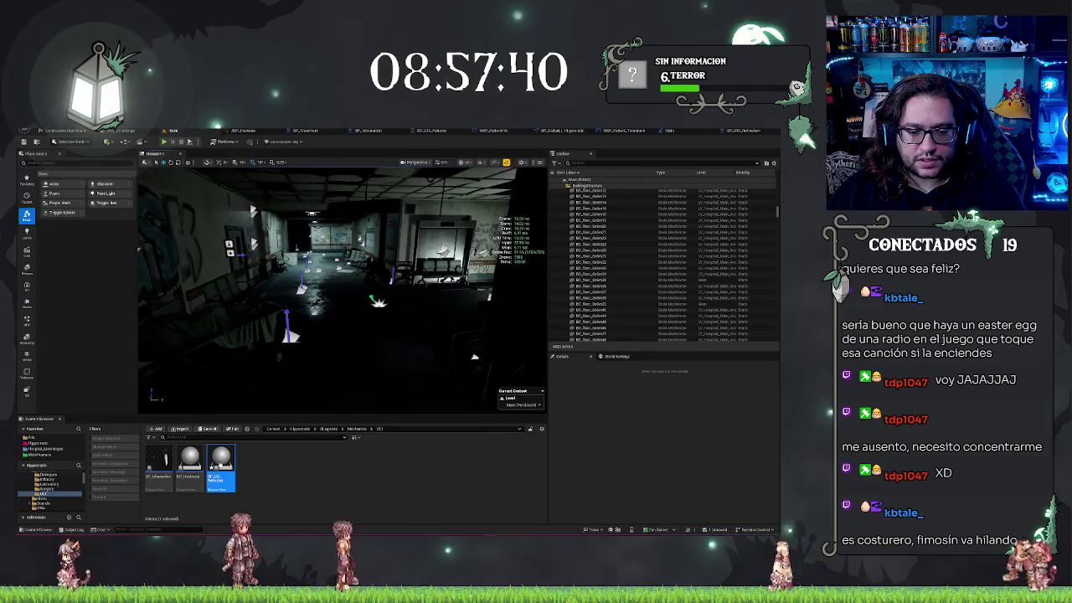
Step: Drop a BP_UCI_Refresher actor into the corridor and go back to its event graph
mouse_move(220, 465)
left_mouse_down()
mouse_move(356, 351)
mouse_move(357, 306)
left_mouse_up()
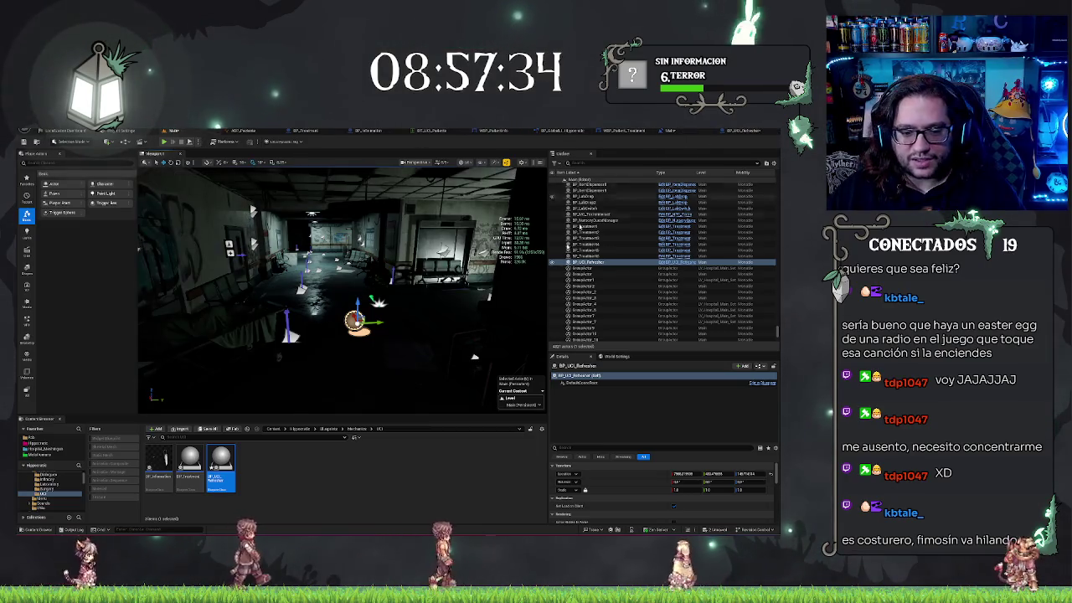
left_click(736, 130)
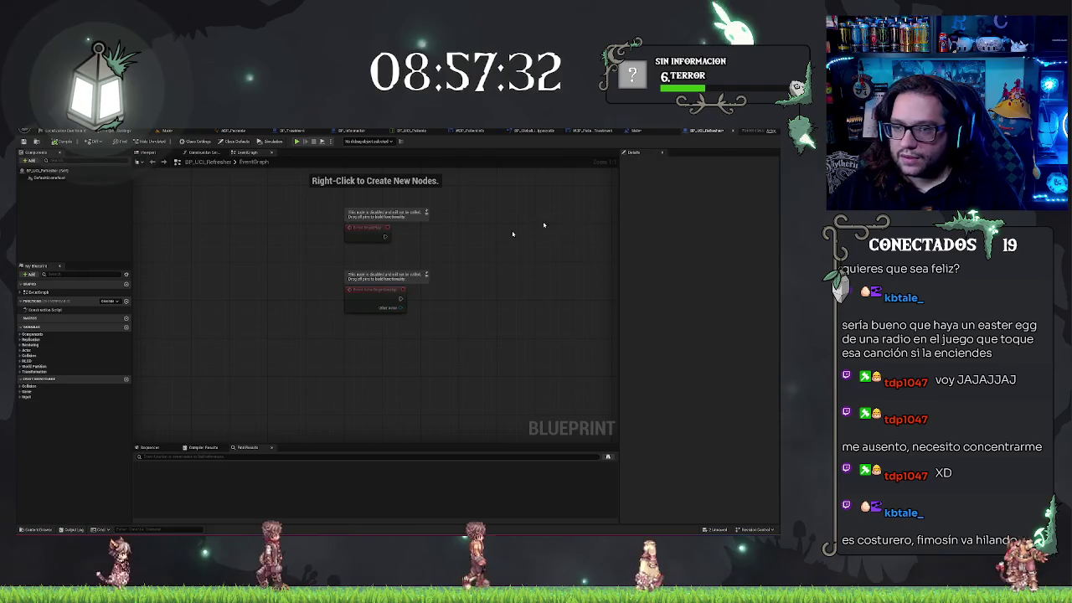
Step: Delete the lower disabled event node and add a Box Collision component
left_click(377, 293)
key("Delete")
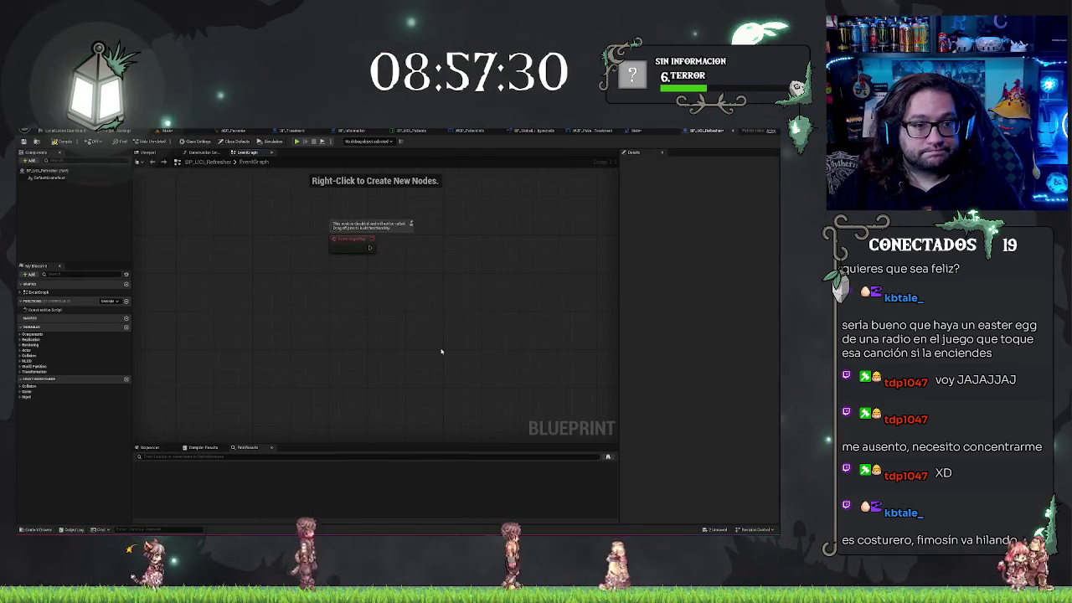
left_click(32, 161)
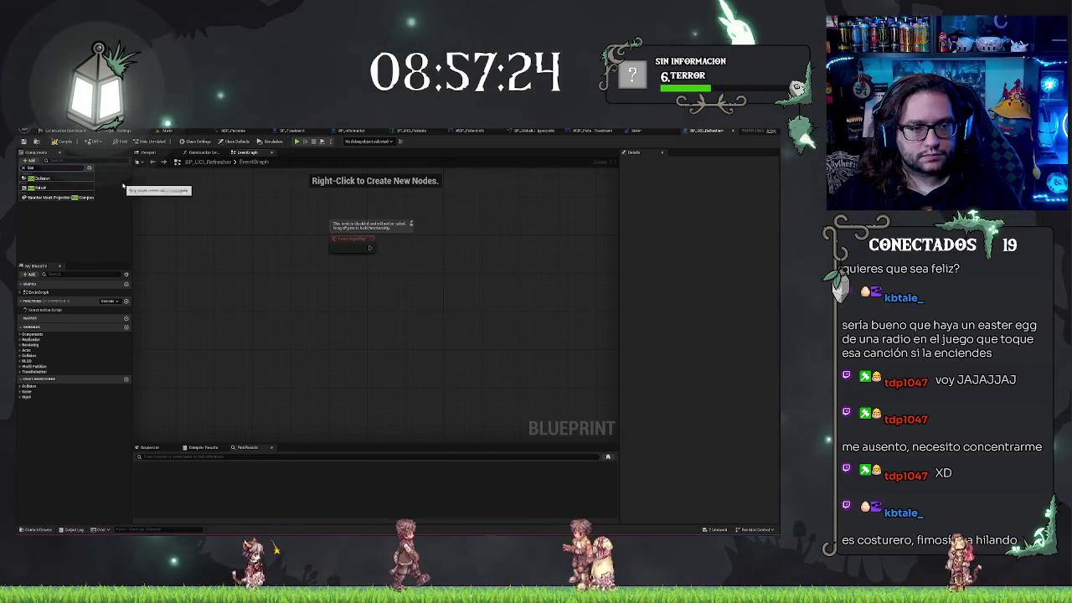
left_click(69, 188)
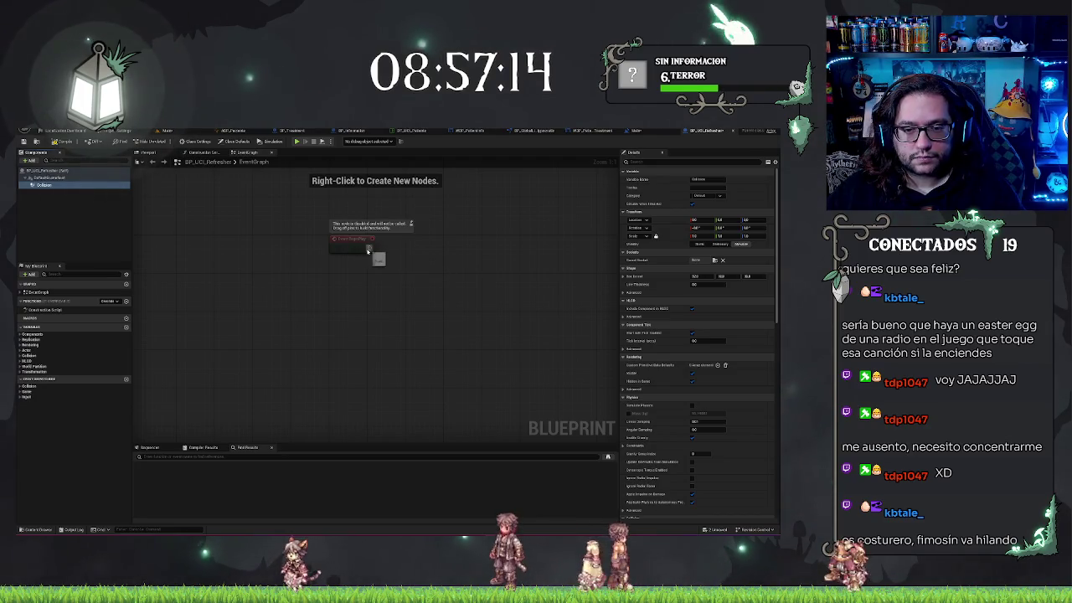
Step: Search BeginPlay actions for 'spawn time' and 'timer' without adding one, then filter details to 'coll'
left_click_drag(367, 249, 393, 250)
type("spawn time")
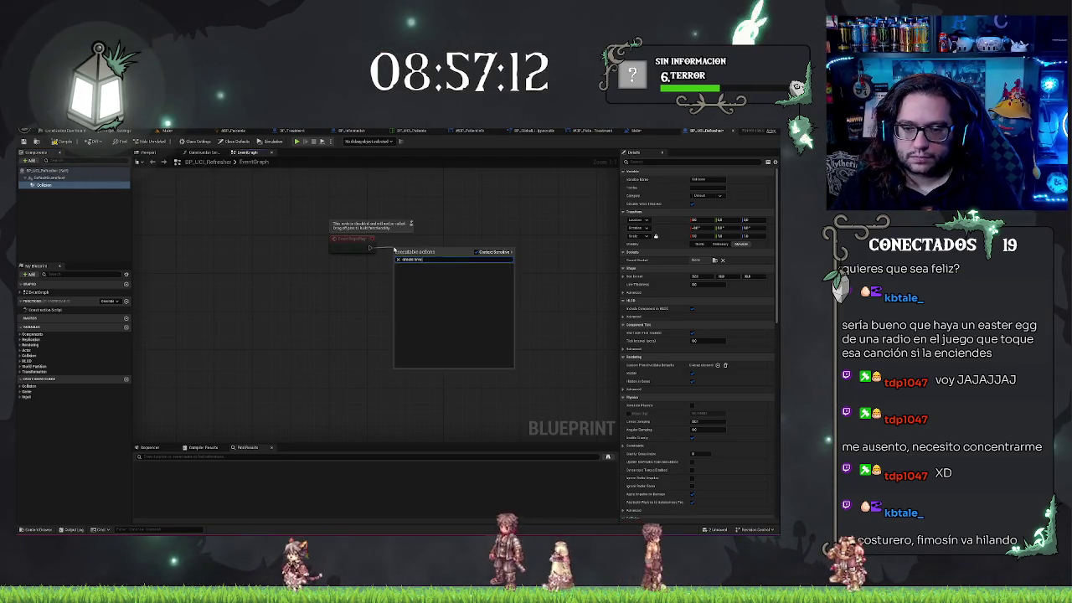
key("BackSpace")
key("BackSpace")
key("BackSpace")
type("time")
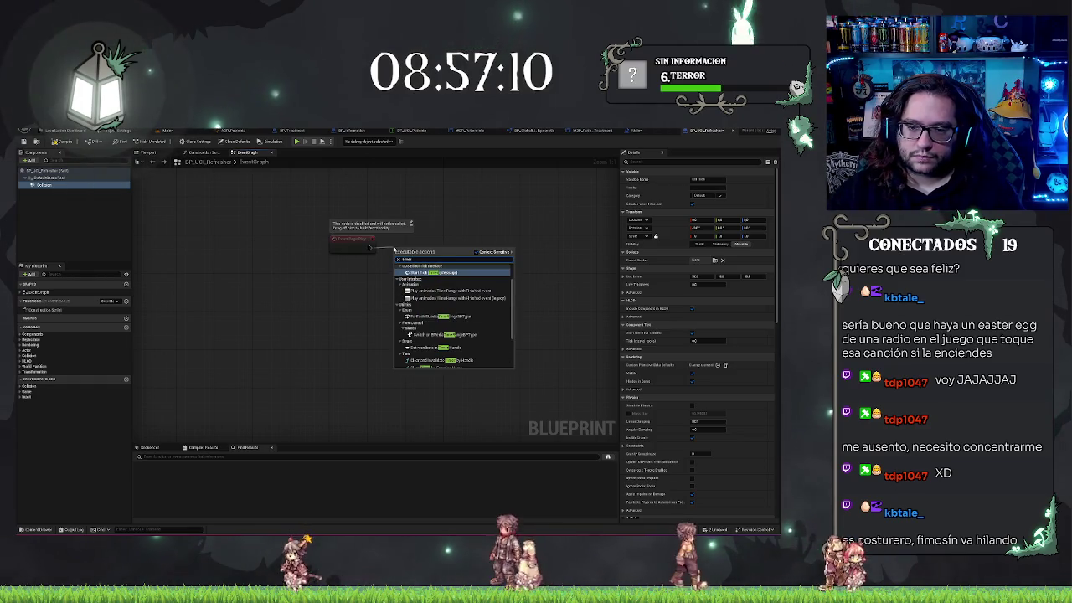
type("r")
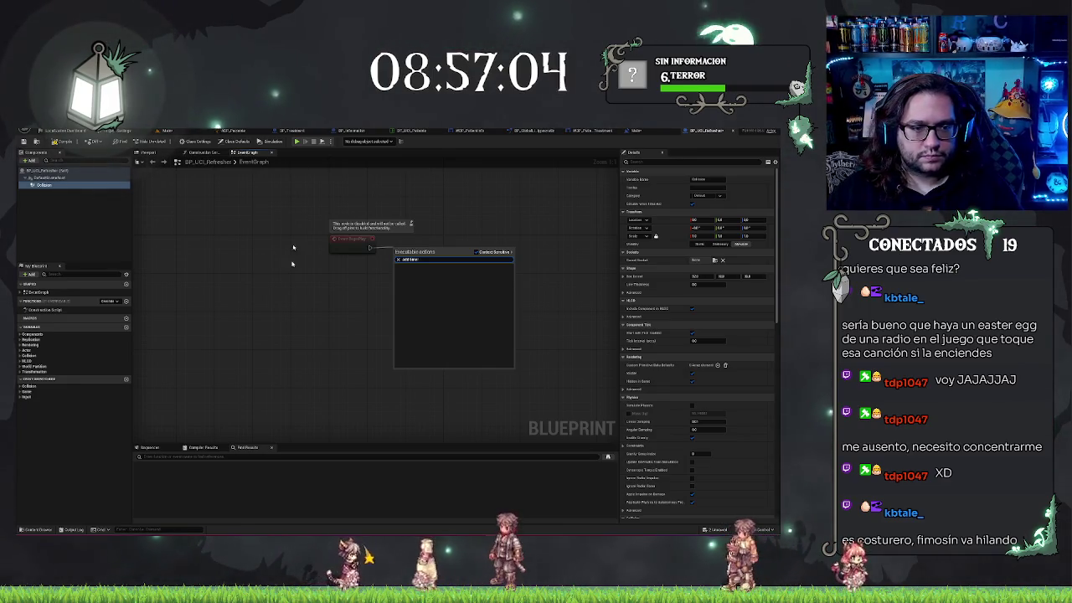
key("Escape")
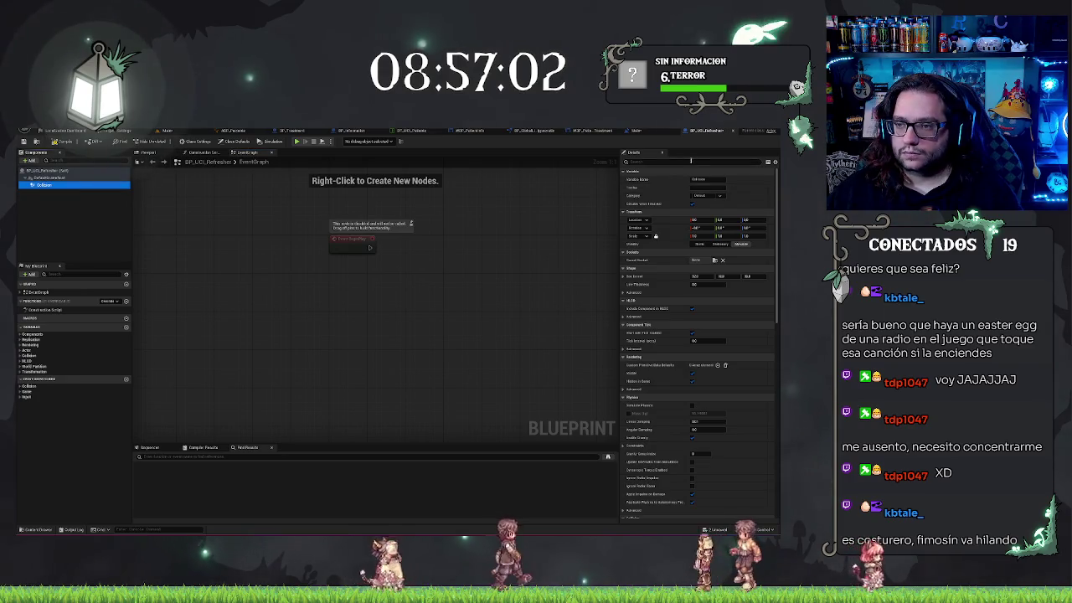
left_click(722, 159)
type("coll")
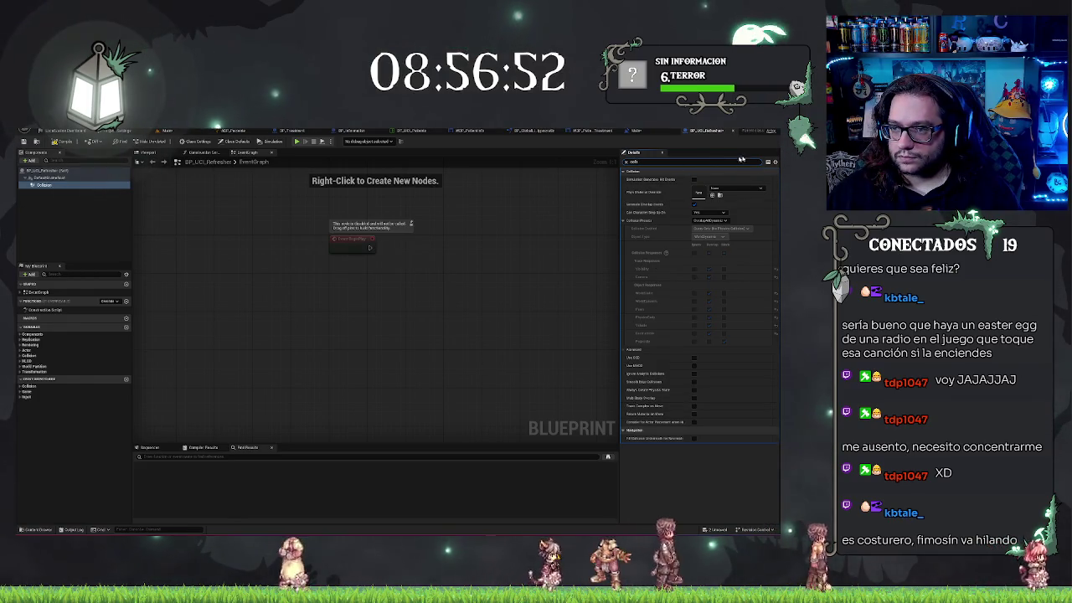
Step: Add the box's On Component Begin Overlap event and feed Other Actor into an == node
key("BackSpace")
key("BackSpace")
key("BackSpace")
scroll(733, 370, "down", 10)
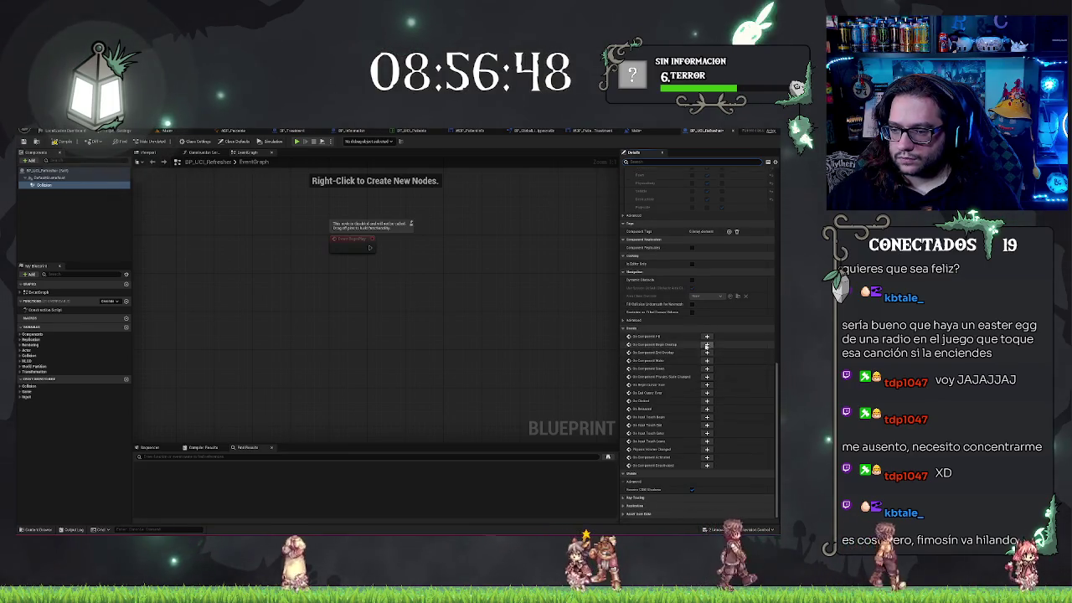
left_click(706, 345)
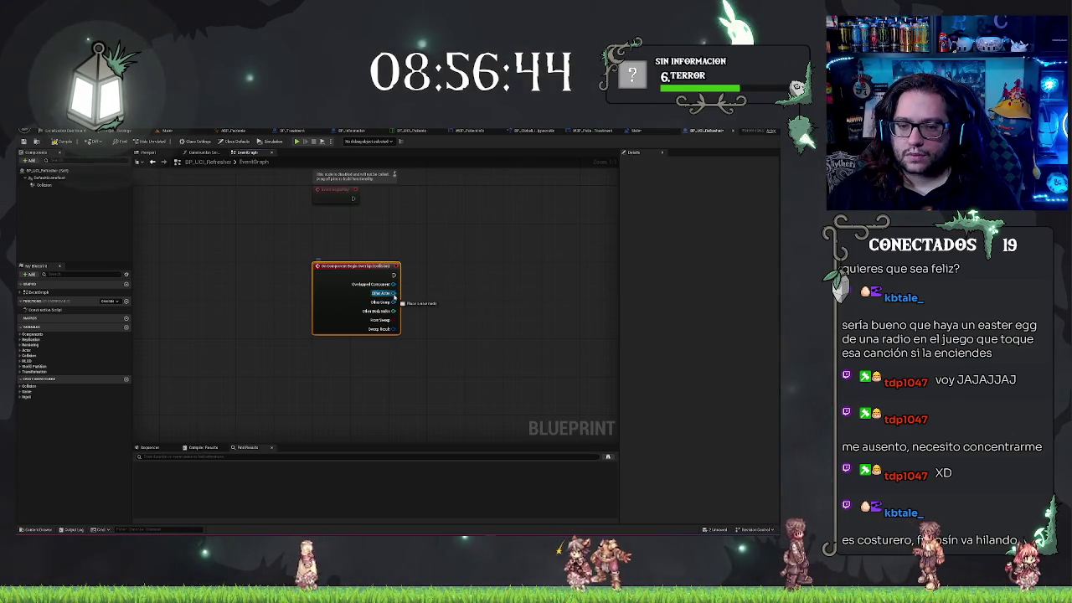
mouse_move(399, 295)
left_mouse_down()
mouse_move(412, 272)
mouse_move(430, 282)
mouse_move(418, 288)
left_mouse_up()
type("g")
type("eq")
key("Return")
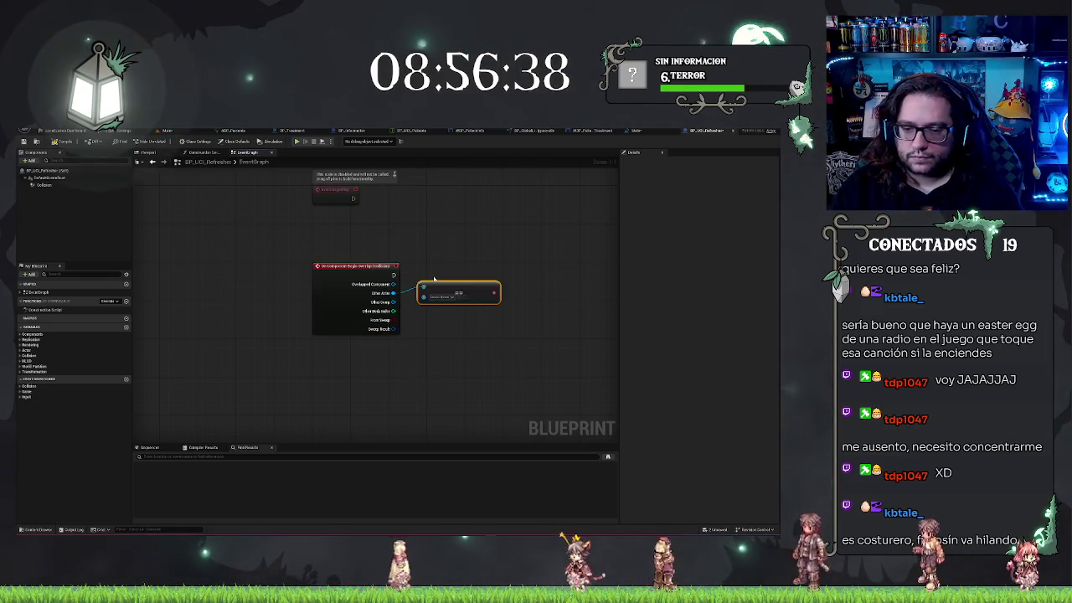
Step: Wire Get Player Character into the comparison's second input and tidy the node layout
left_click_drag(422, 297, 420, 324)
type("get")
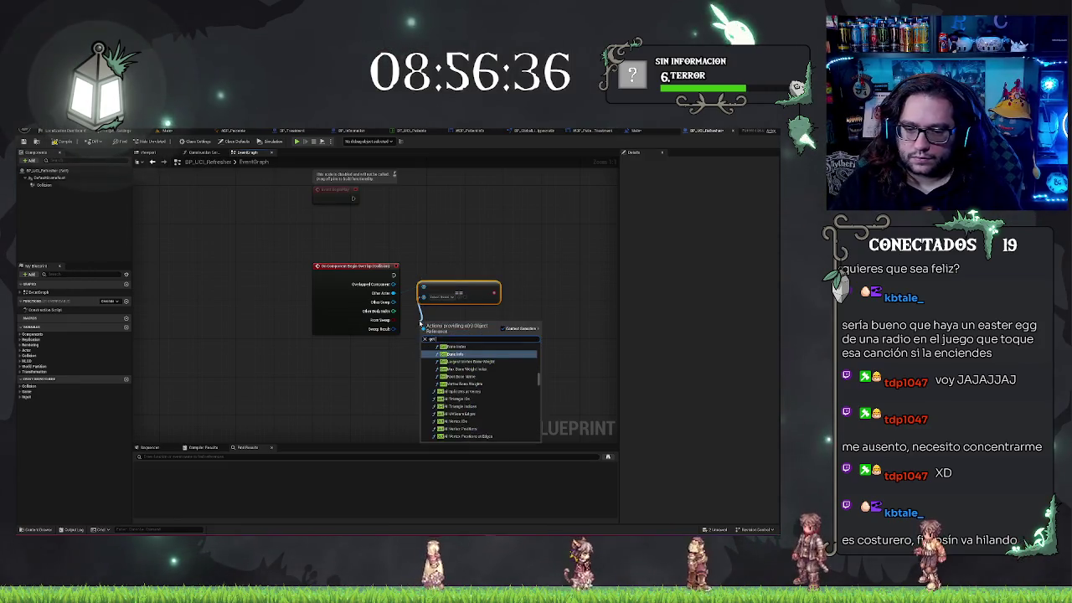
type(" player ch")
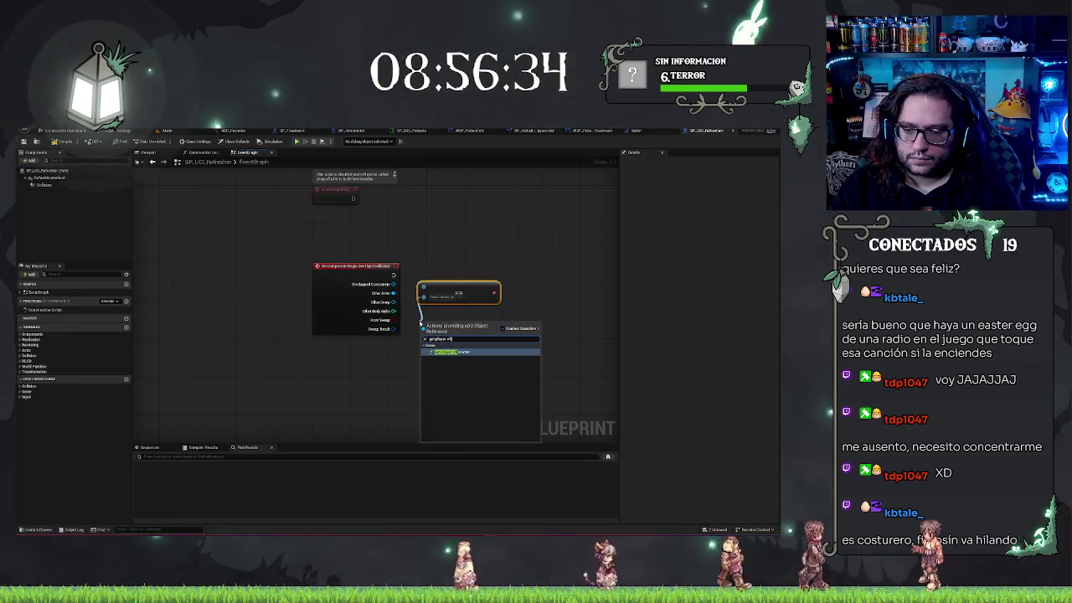
key("Return")
left_click_drag(448, 286, 487, 294)
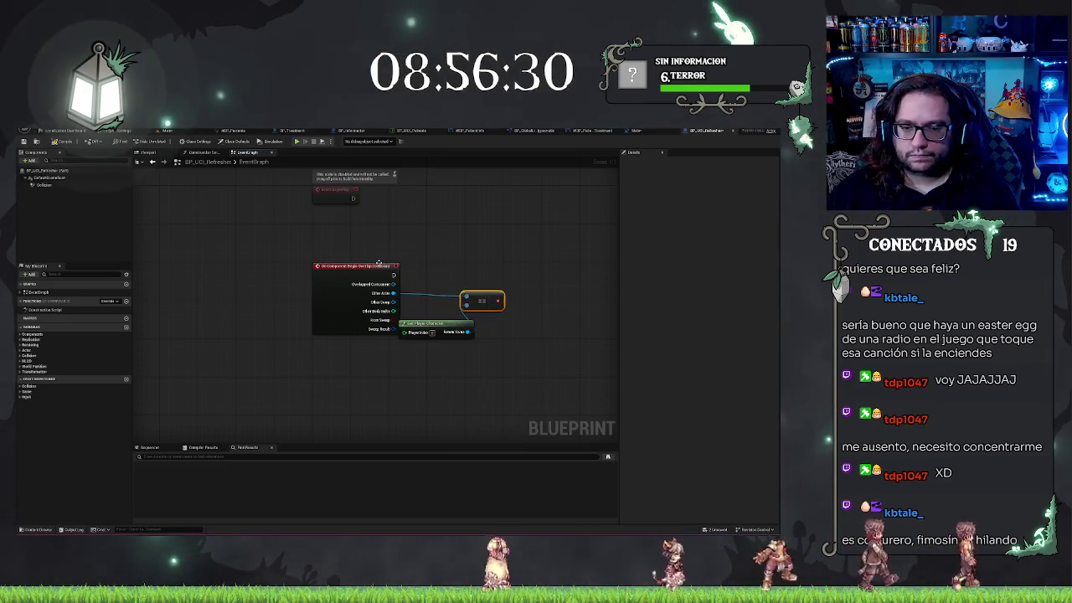
left_click(492, 331)
mouse_move(436, 322)
left_mouse_down()
mouse_move(378, 347)
mouse_move(372, 338)
left_mouse_up()
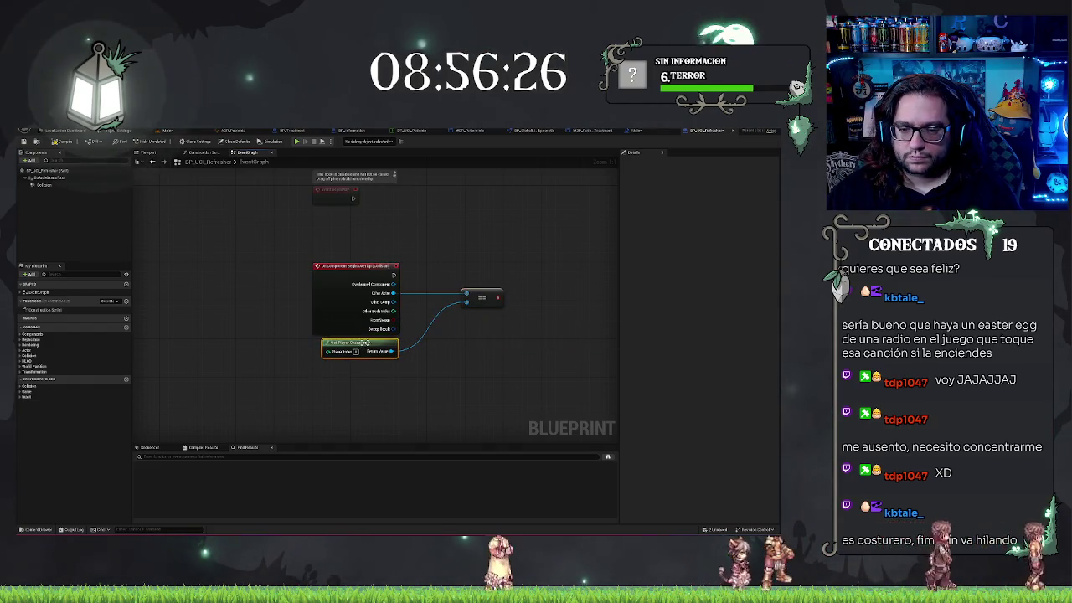
left_click_drag(460, 319, 422, 313)
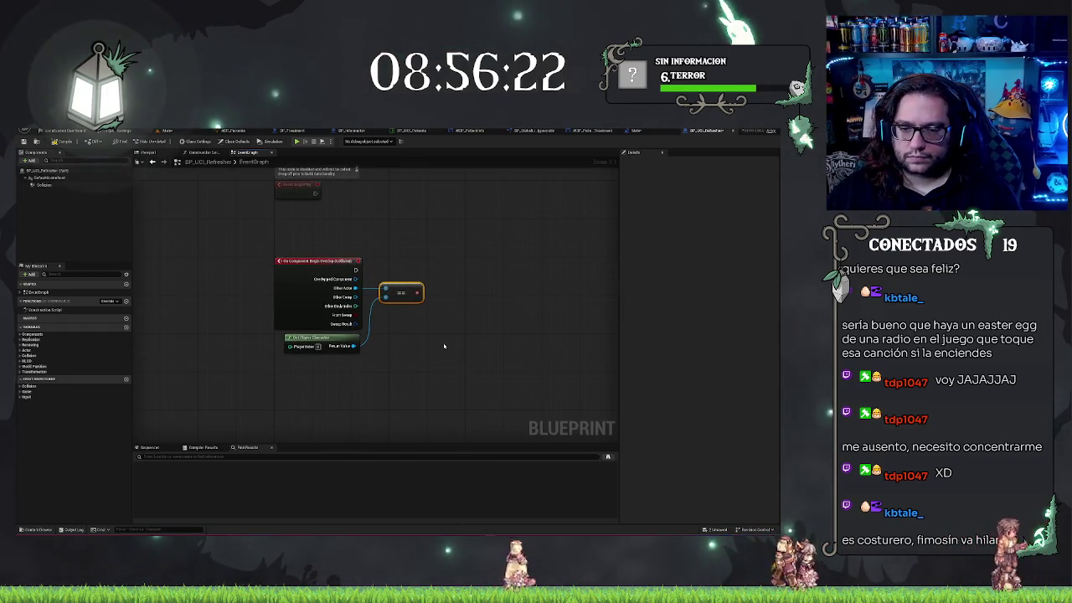
left_click_drag(444, 346, 408, 364)
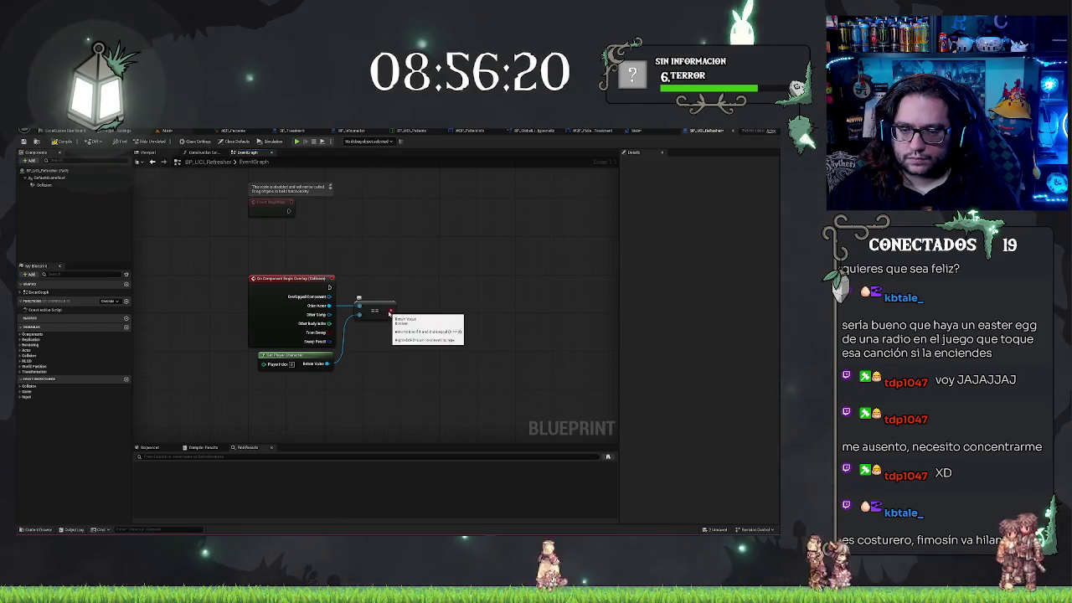